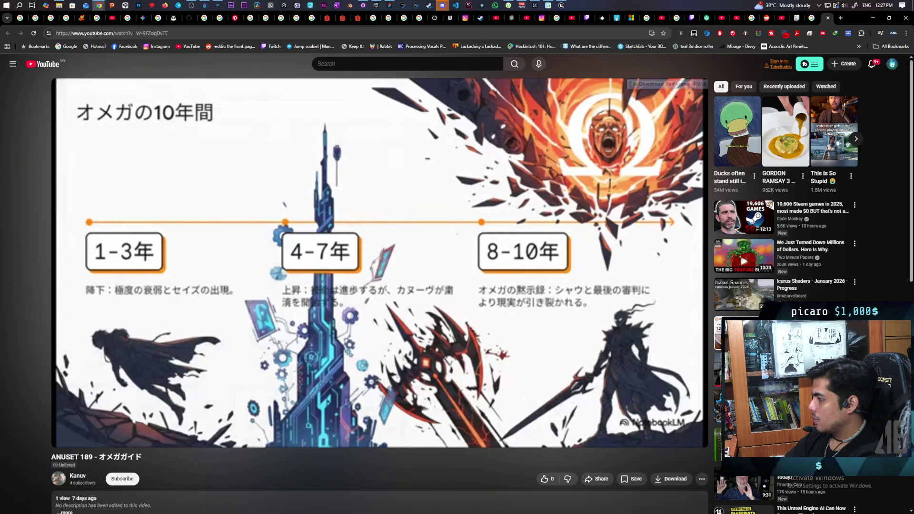
Step: Pause and resume the ANUSET 189 video around 1:20 and 1:25, leaving it playing
left_click(389, 253)
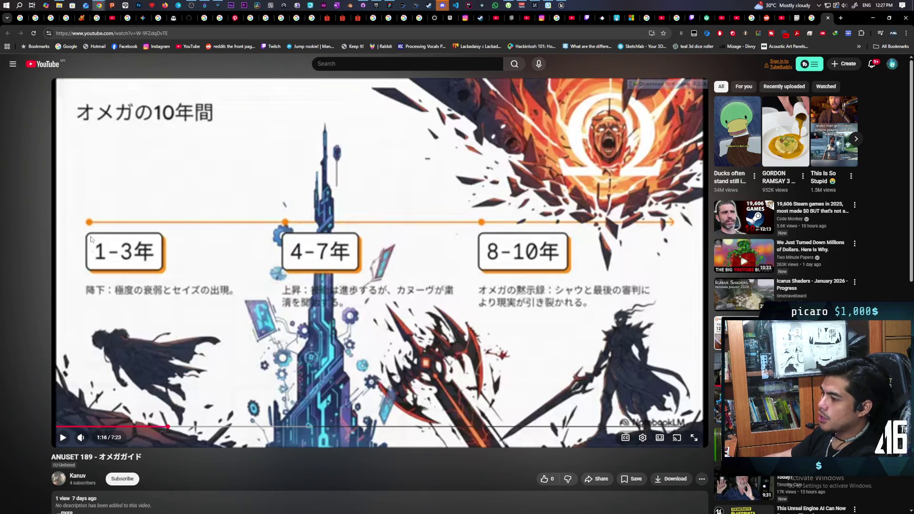
left_click(638, 240)
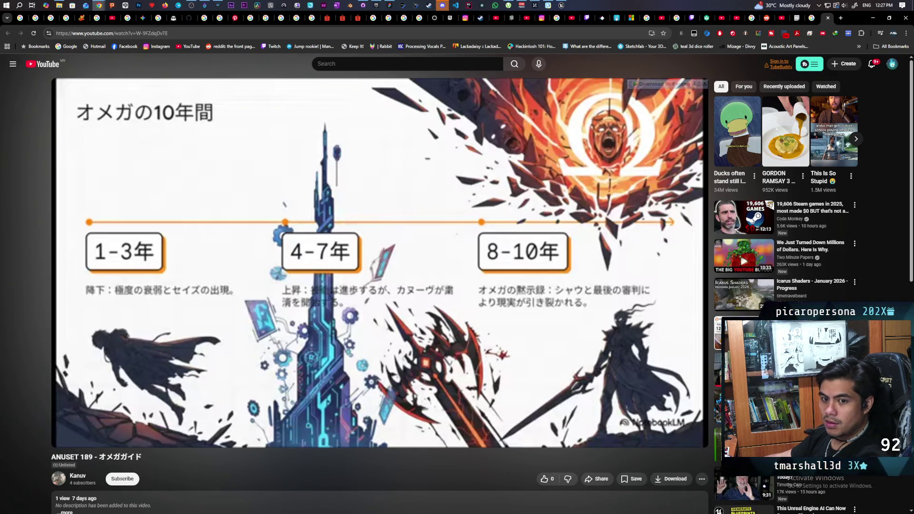
left_click(637, 238)
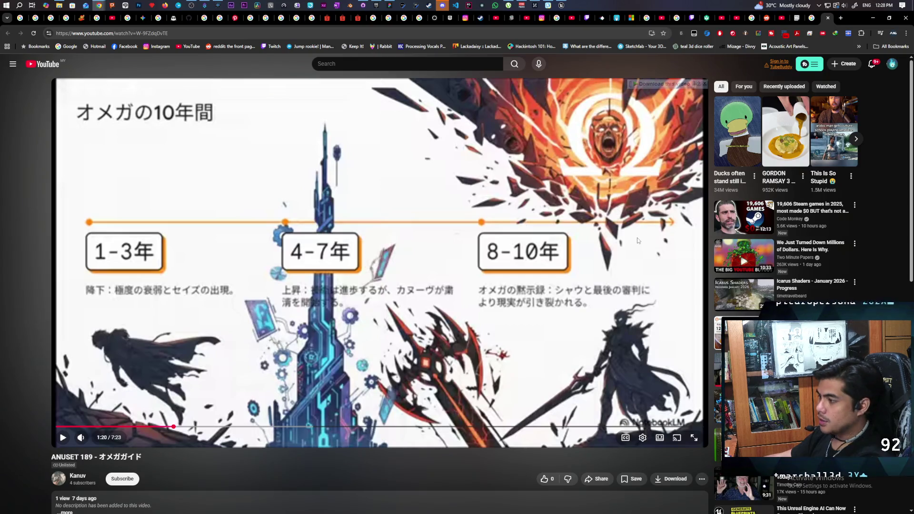
left_click(592, 246)
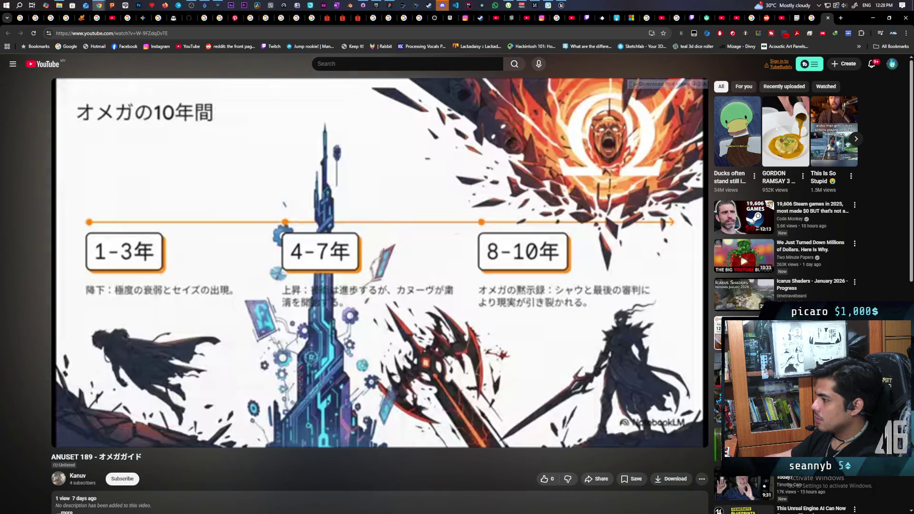
left_click(531, 246)
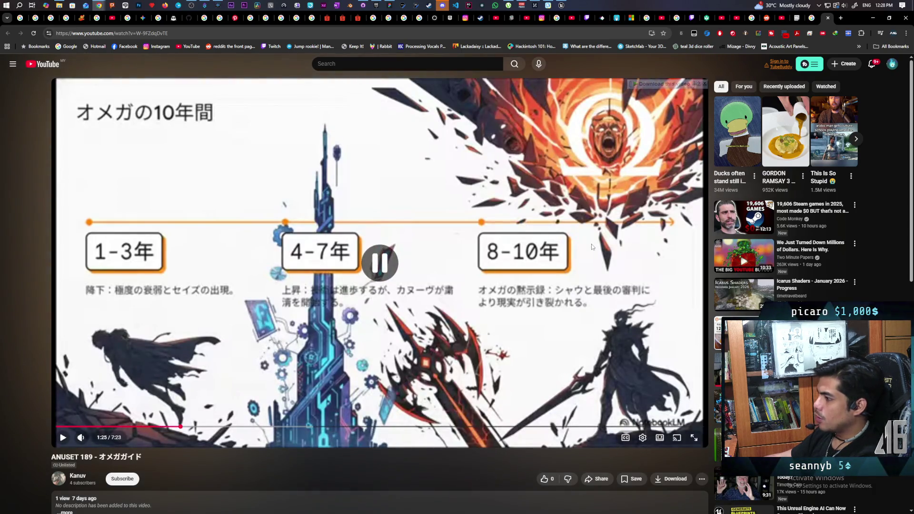
left_click(504, 253)
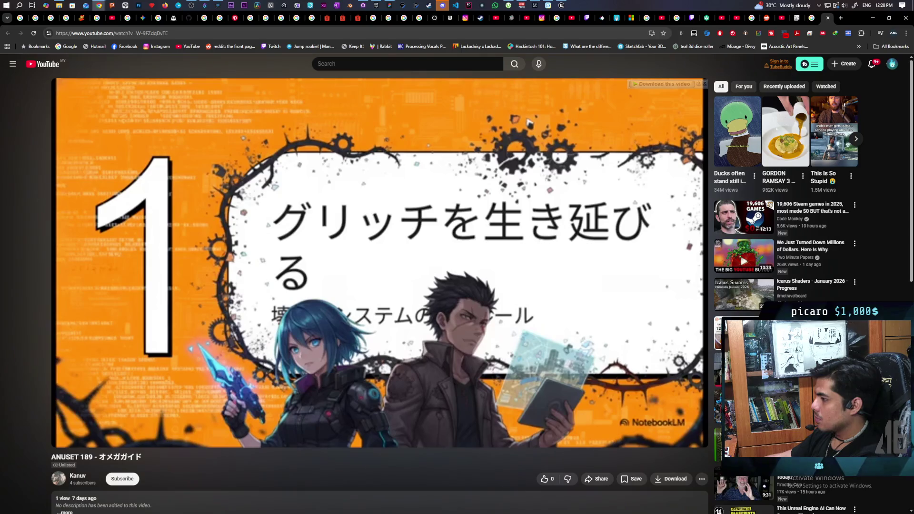
Step: Pause the ANUSET 189 video on the d20 dice-system slide, then resume playback
mouse_move(523, 256)
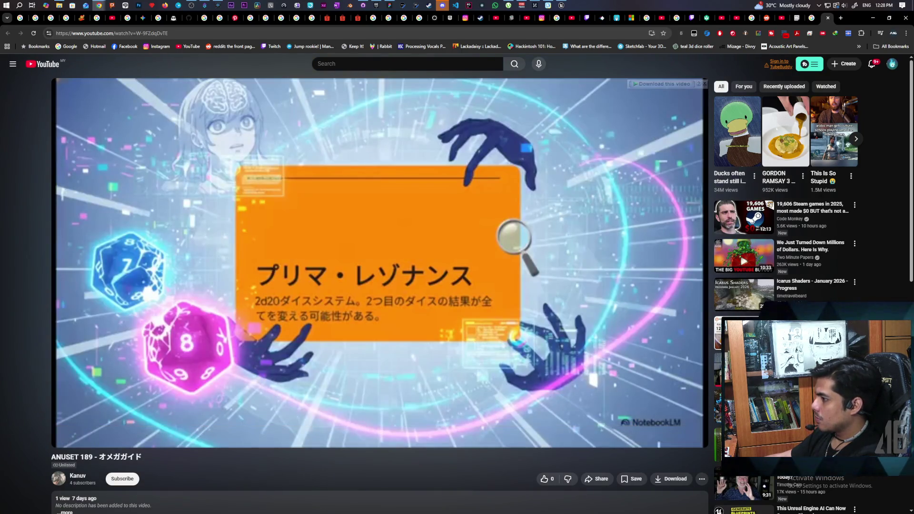
mouse_move(550, 253)
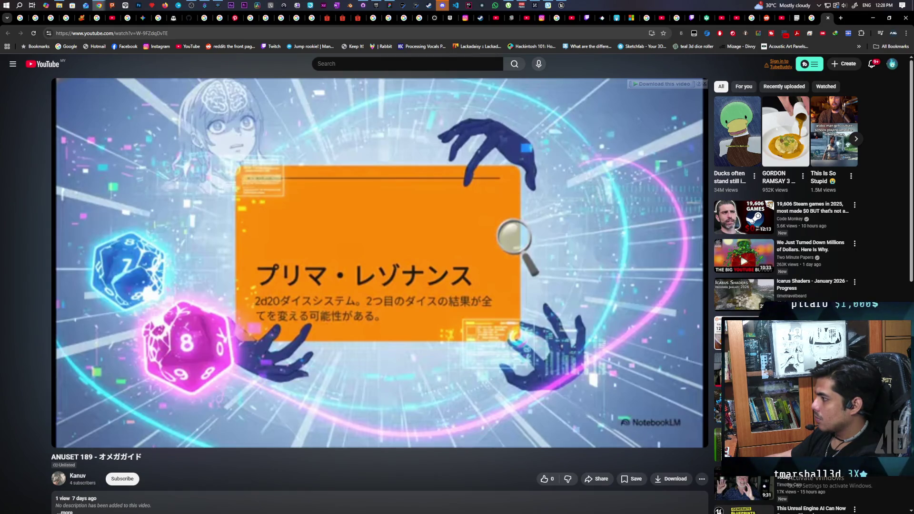
left_click(441, 263)
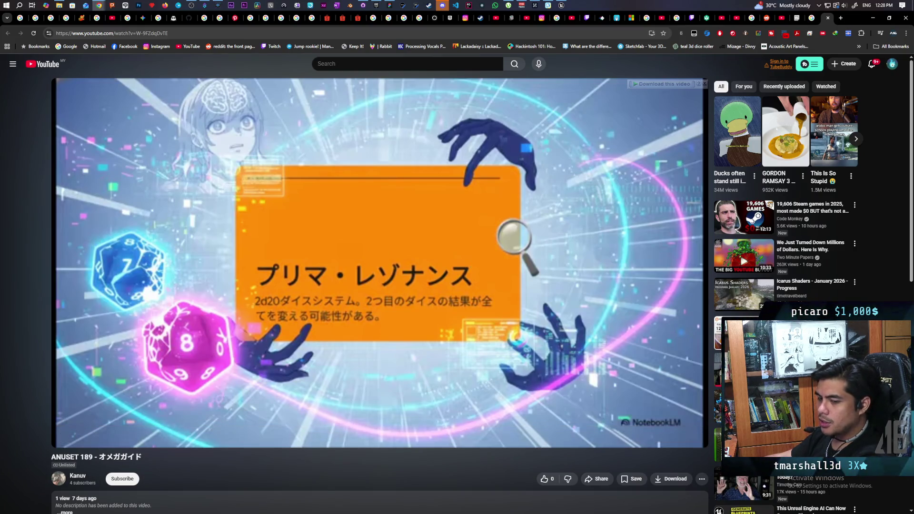
left_click(472, 262)
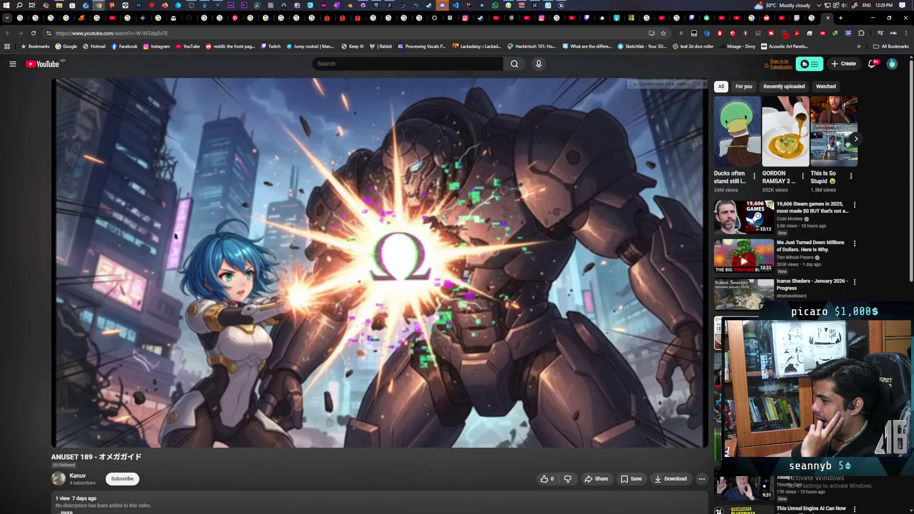
Step: Pause the video on the 'Blessing of Kilonova' and cyberpunk city slide
mouse_move(513, 263)
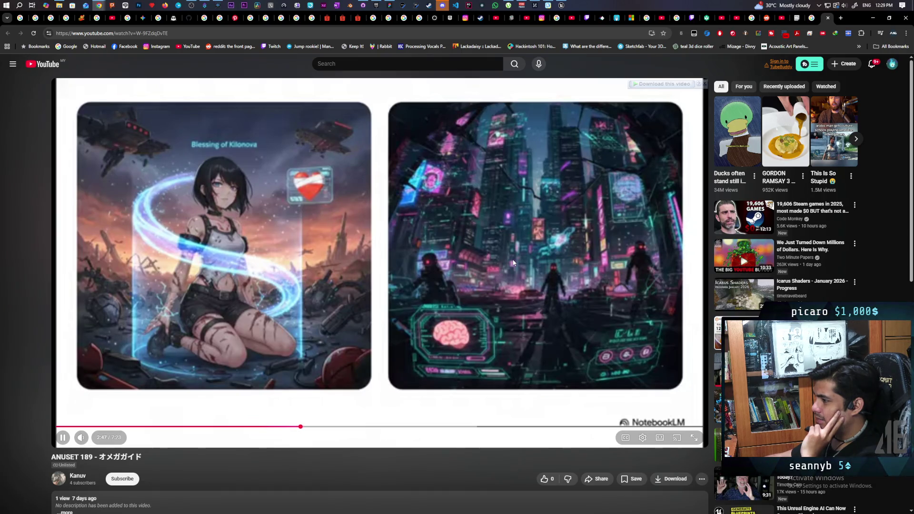
mouse_move(463, 263)
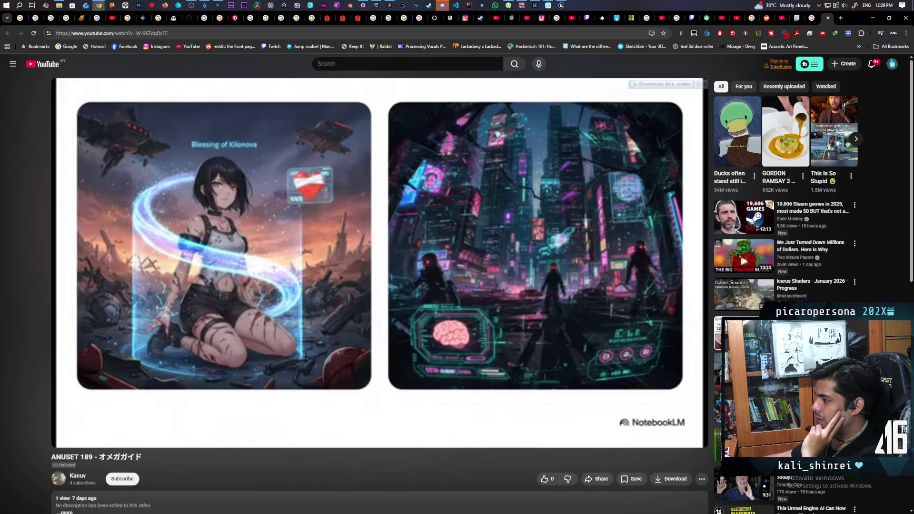
left_click(385, 291)
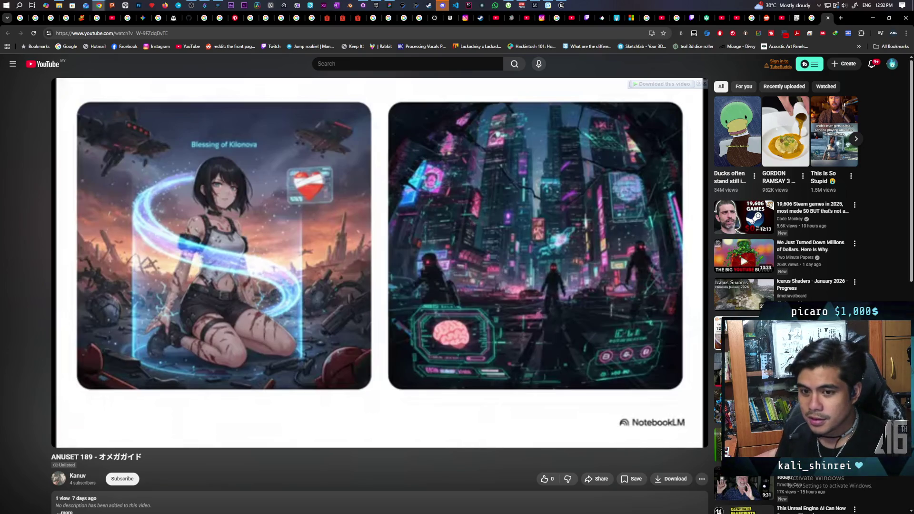
Step: Open the English 'Anuset 189 - Omega Decade' video from the pasted link
key("ctrl+l")
key("ctrl+v")
key("Return")
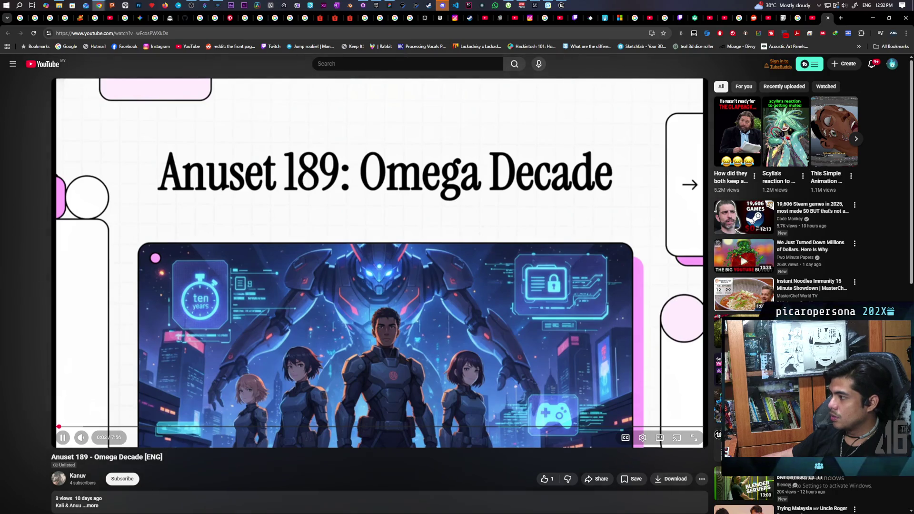
Step: Pause the English video near its start and return to the Japanese video's tab
mouse_move(346, 335)
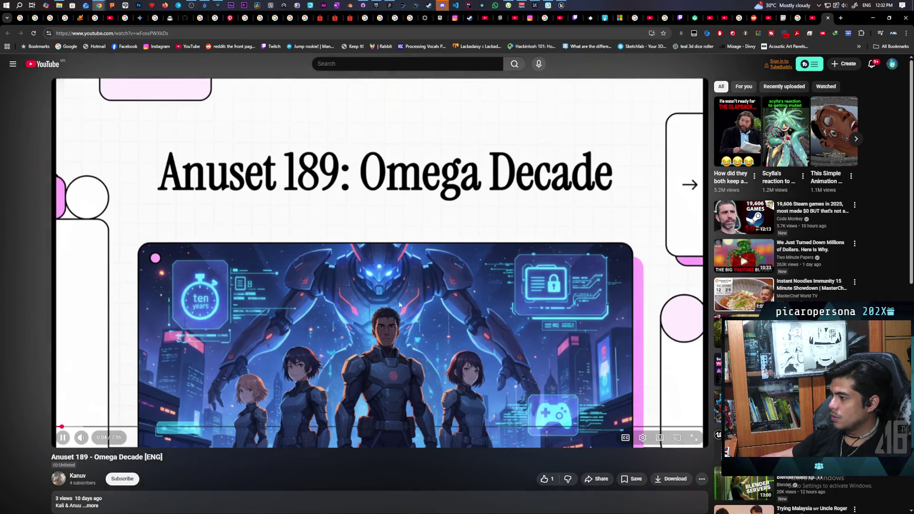
left_click(307, 368)
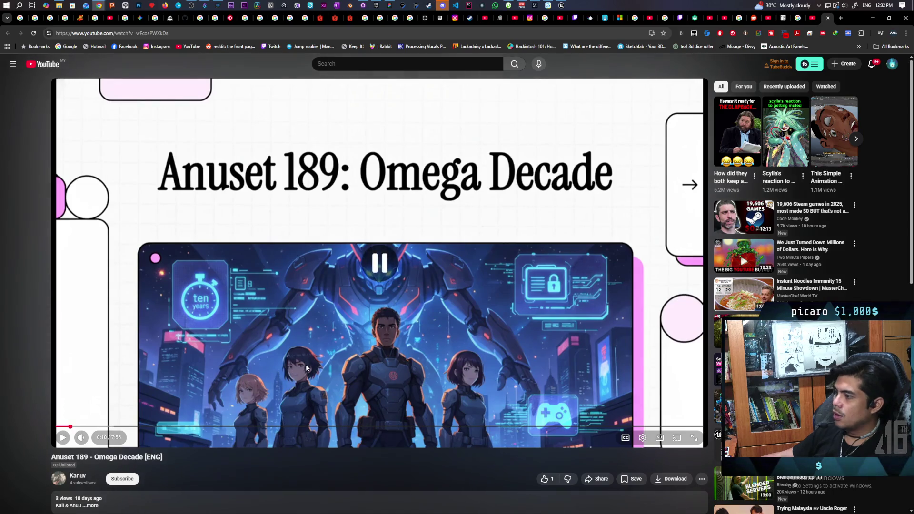
left_click(814, 19)
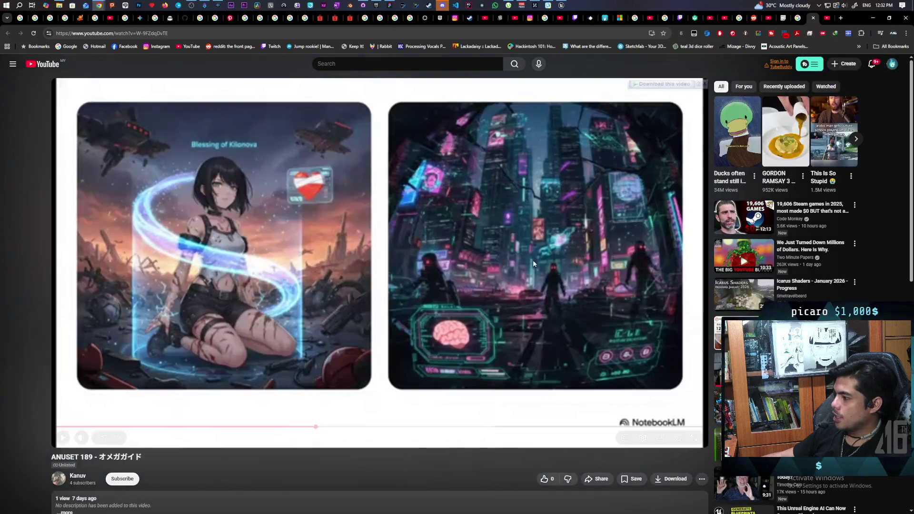
Step: Play the Japanese video's opening title, pause it at 0:11, then switch to the English video
left_click(63, 438)
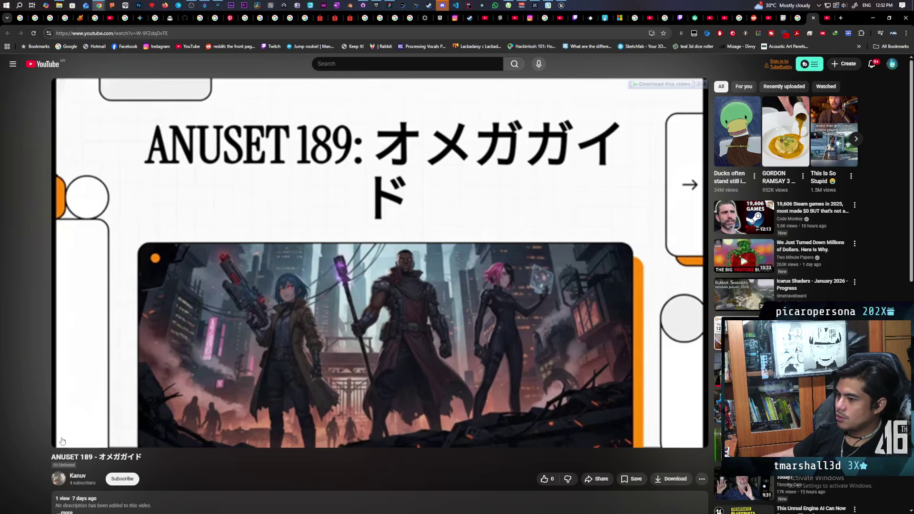
left_click(62, 439)
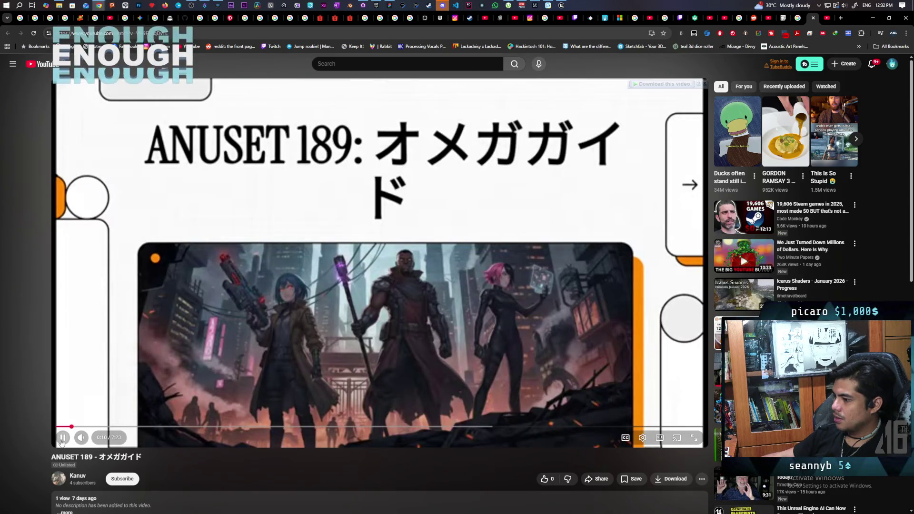
left_click(61, 441)
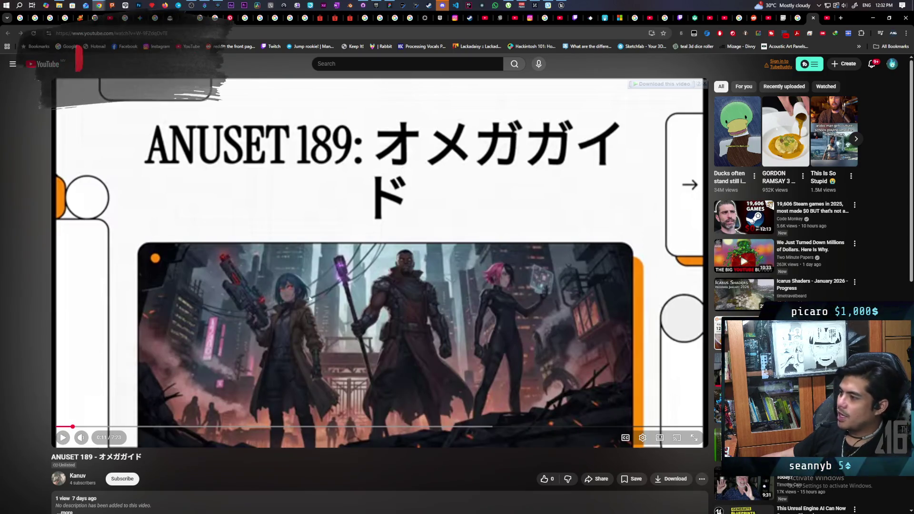
left_click(825, 19)
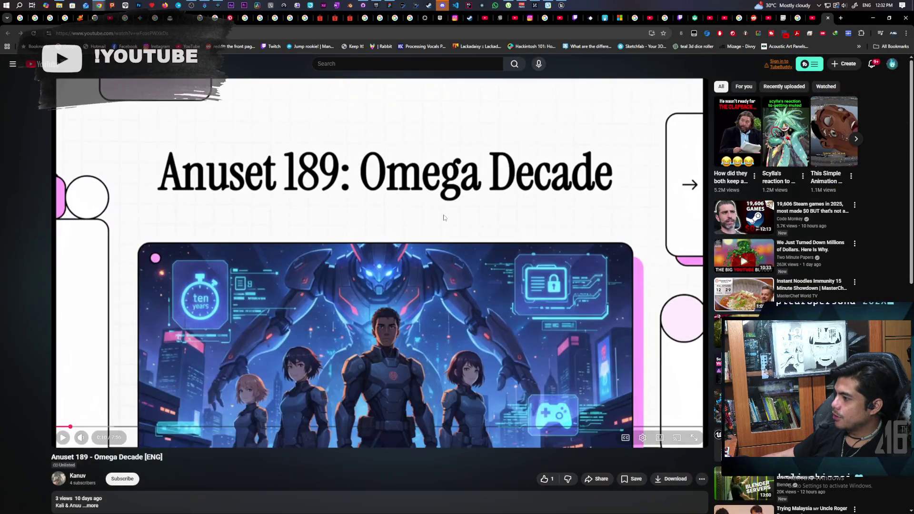
Step: Play the English Omega Decade video, pausing at 0:31 and on its title slide
left_click(251, 241)
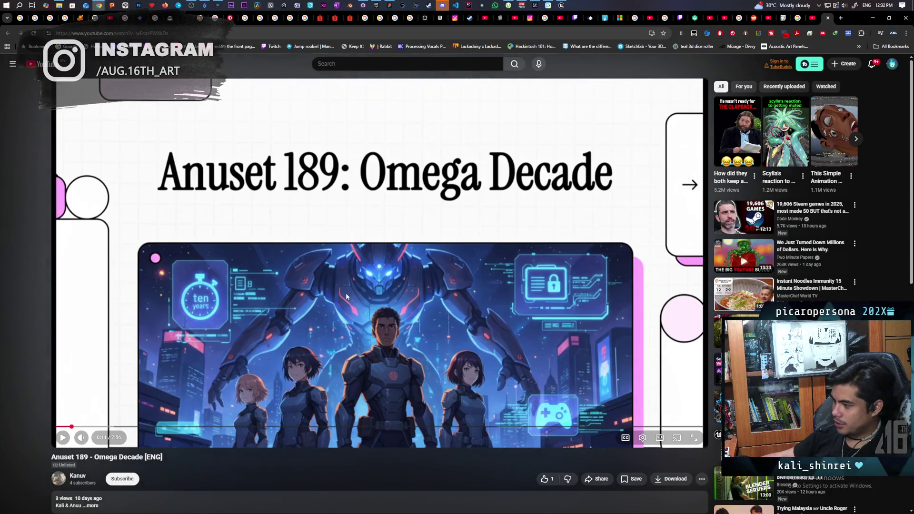
left_click(262, 280)
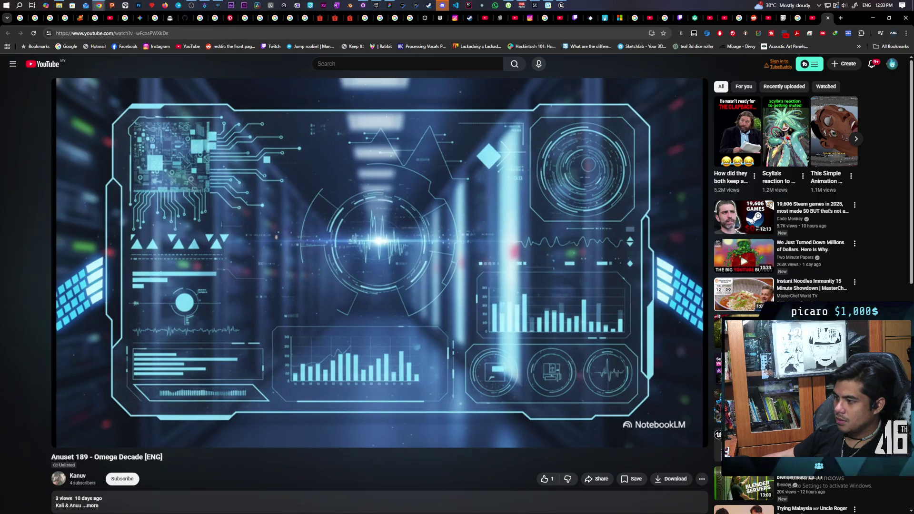
mouse_move(257, 276)
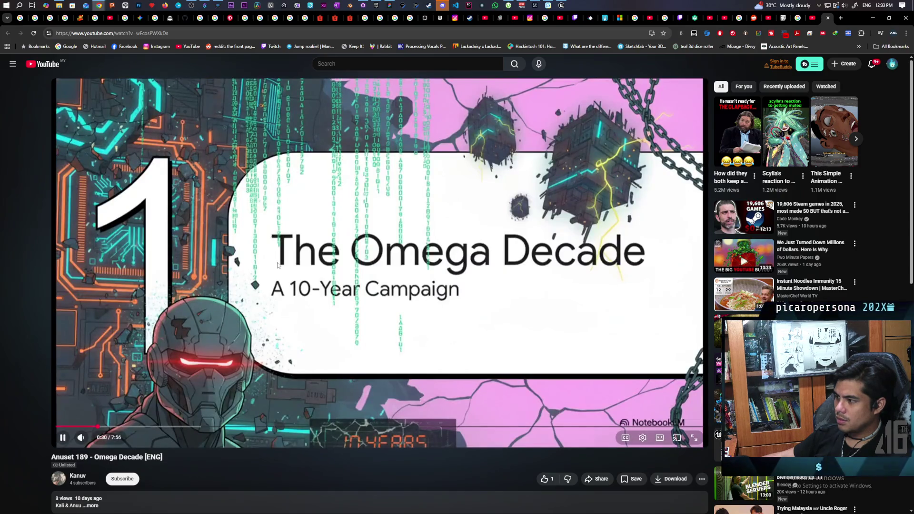
left_click(213, 290)
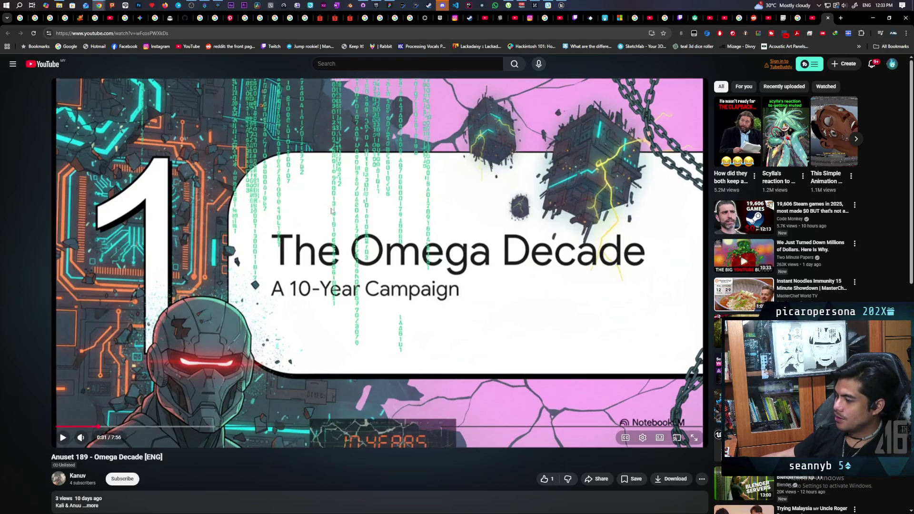
left_click(307, 245)
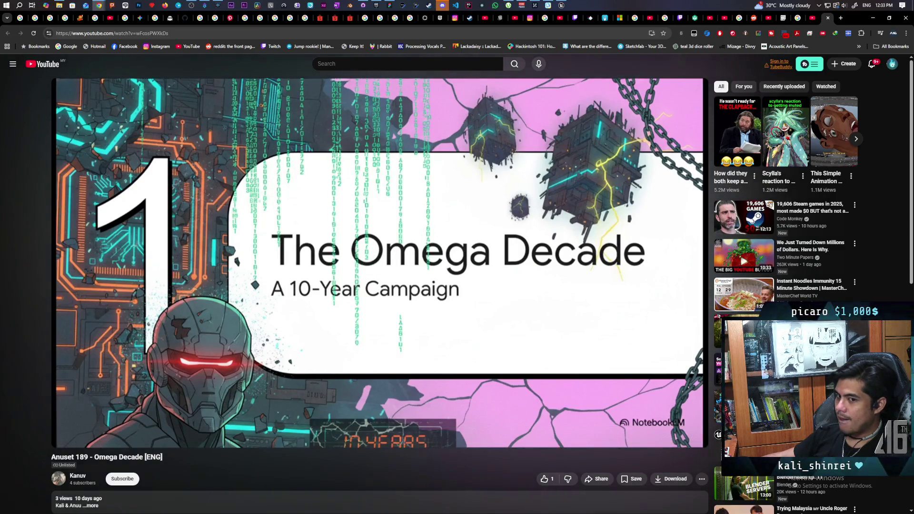
left_click(307, 246)
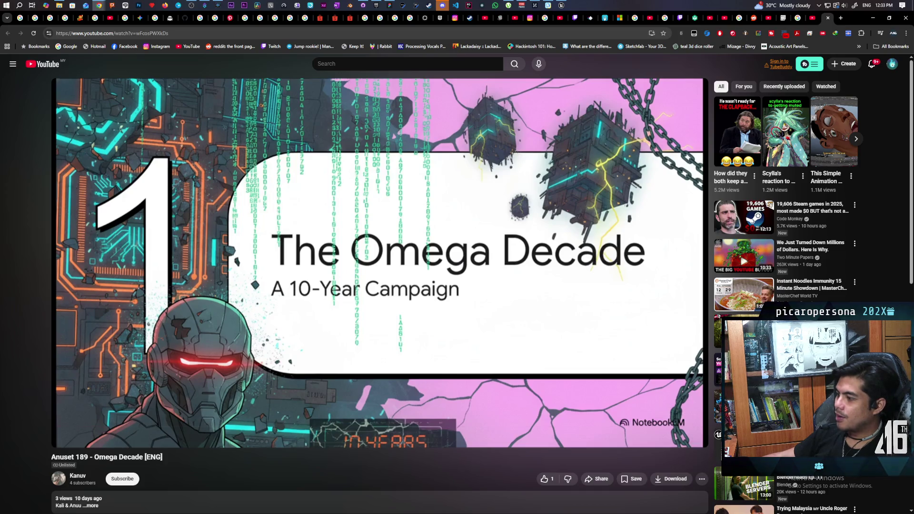
Step: Continue the Omega Decade video with pauses around 0:42, then let it play past 1:04
left_click(346, 239)
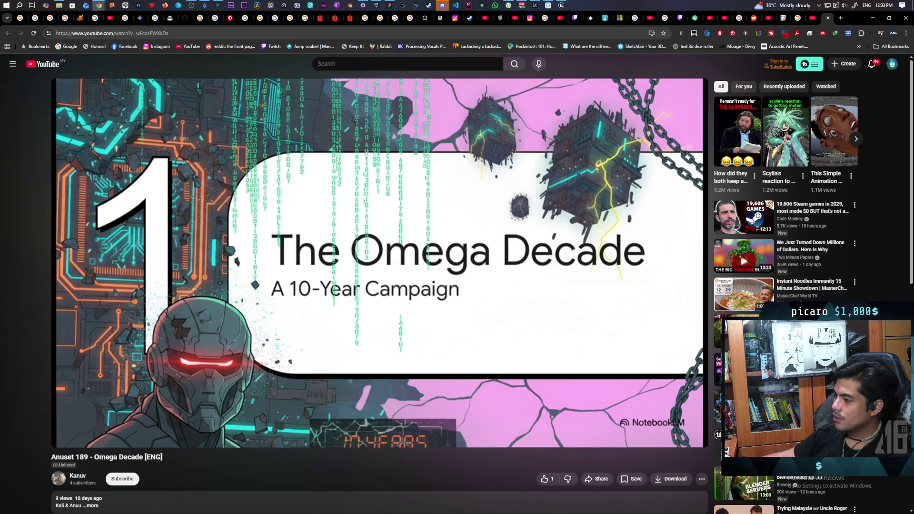
left_click(339, 251)
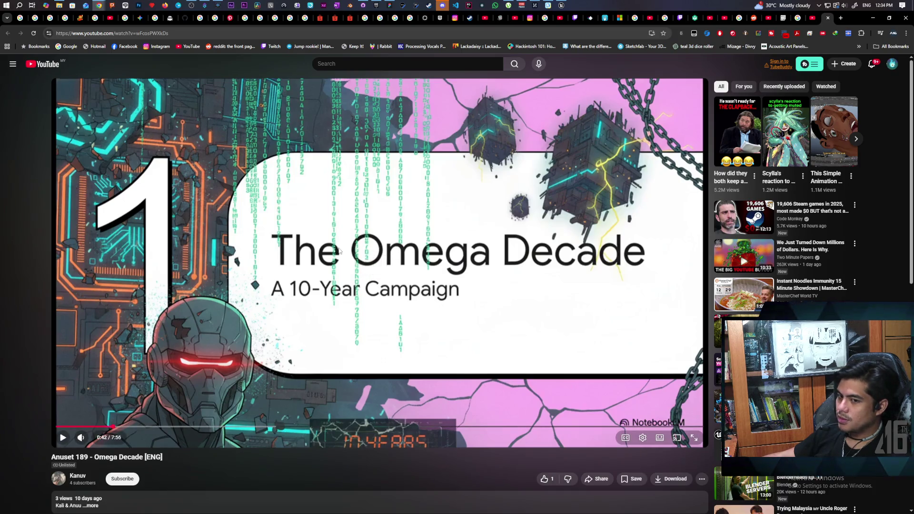
left_click(340, 251)
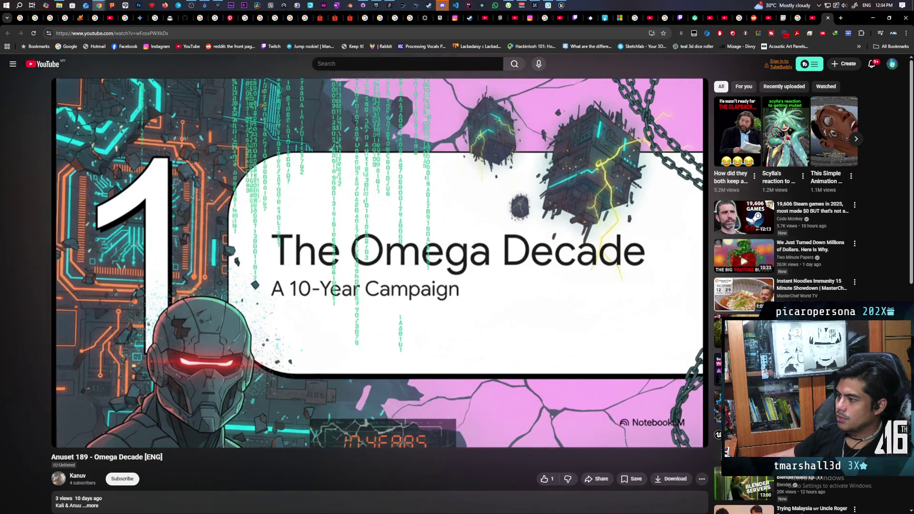
mouse_move(353, 245)
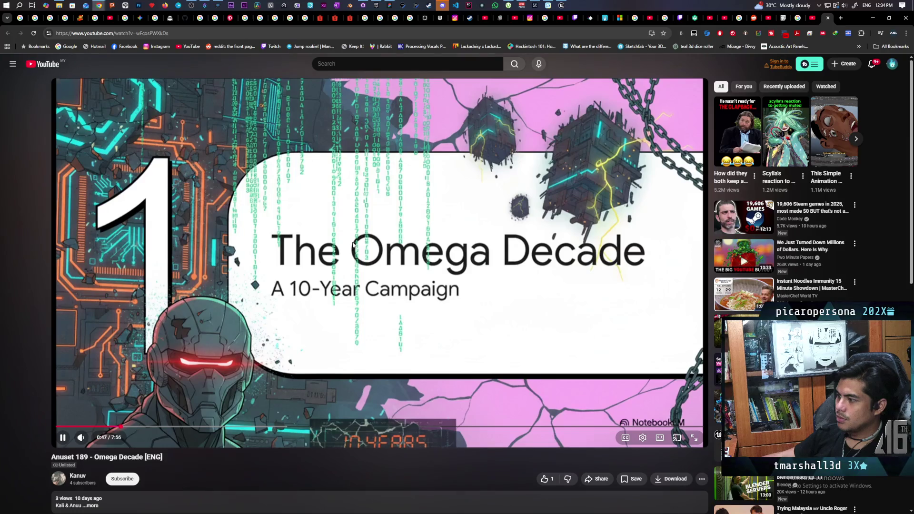
left_click(352, 244)
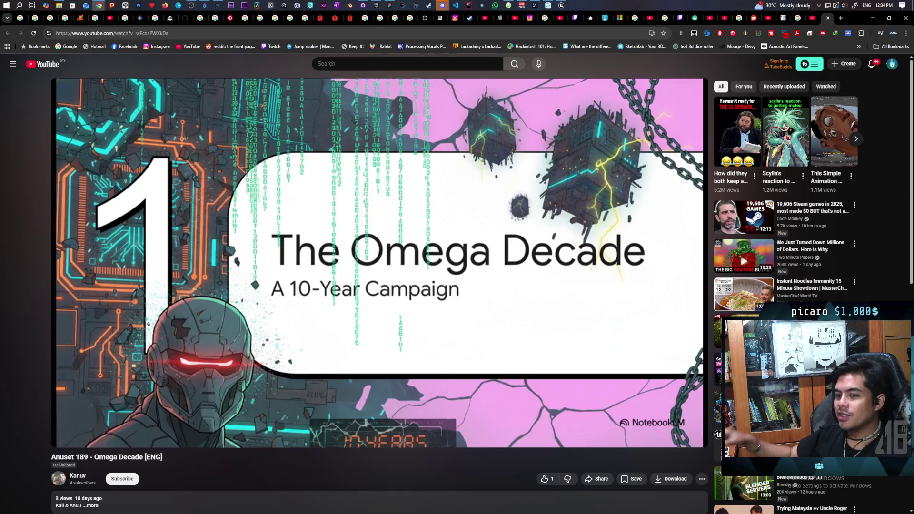
mouse_move(317, 198)
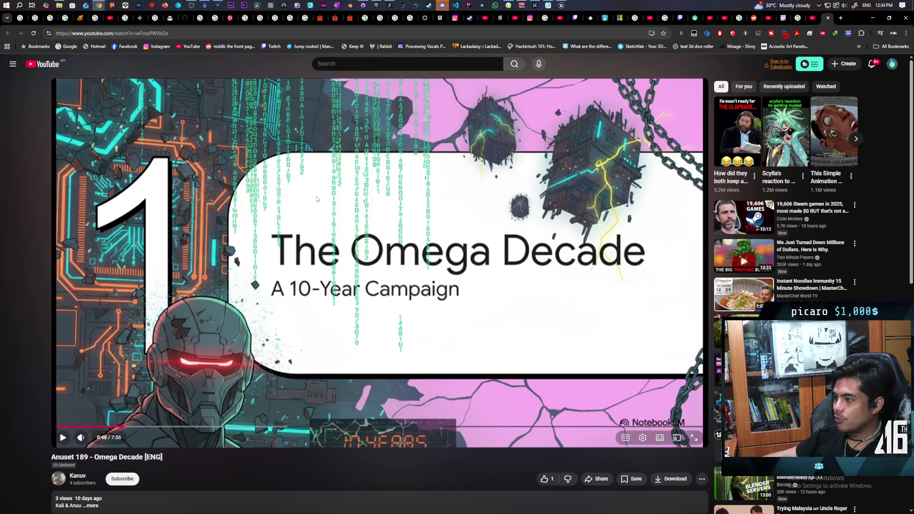
left_click(349, 223)
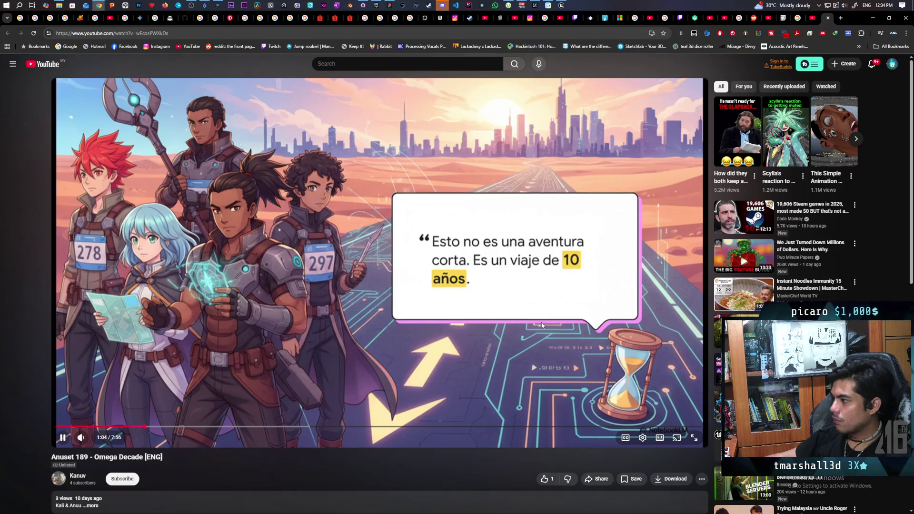
Step: Pause the Omega Decade video at 1:05 and switch to the ANUSET 189 - オメガガイド tab
left_click(212, 224)
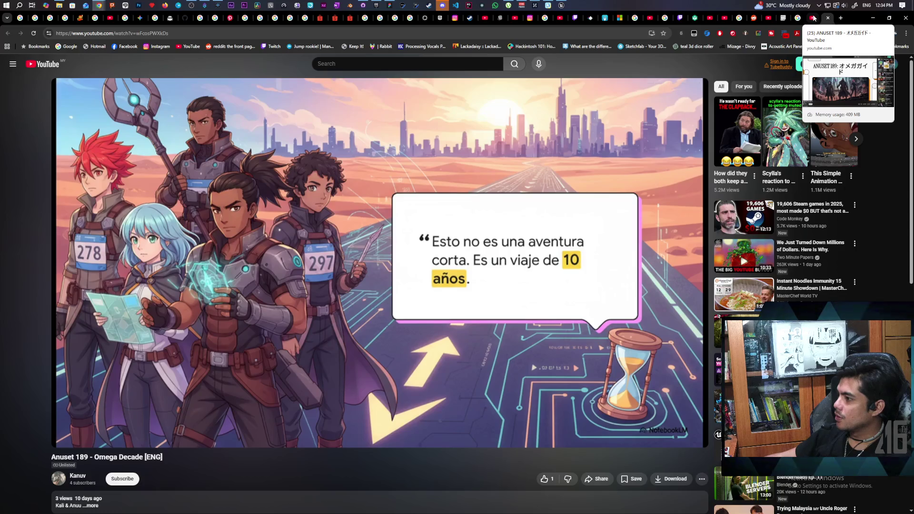
left_click(813, 18)
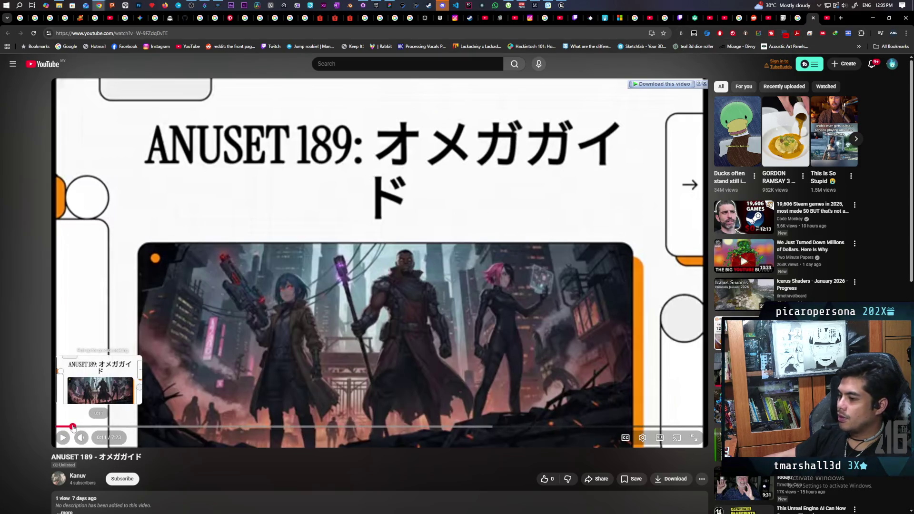
Step: Rewind the ANUSET 189 video to 0:00, play and pause it, then switch to the Omega Decade tab
mouse_move(73, 427)
left_mouse_down()
mouse_move(39, 421)
mouse_move(177, 350)
mouse_move(255, 275)
mouse_move(20, 422)
mouse_move(63, 442)
mouse_move(176, 313)
mouse_move(209, 317)
left_mouse_up()
left_click(209, 317)
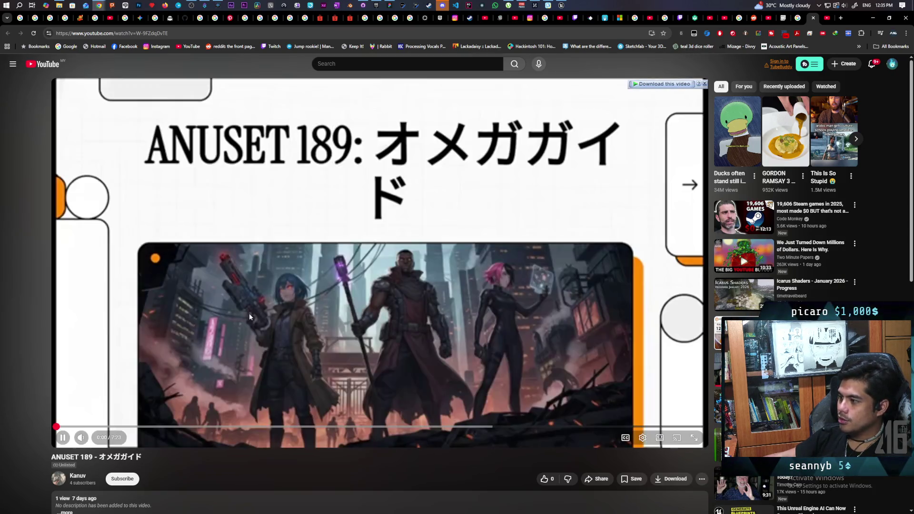
left_click(211, 316)
key("ctrl+Tab")
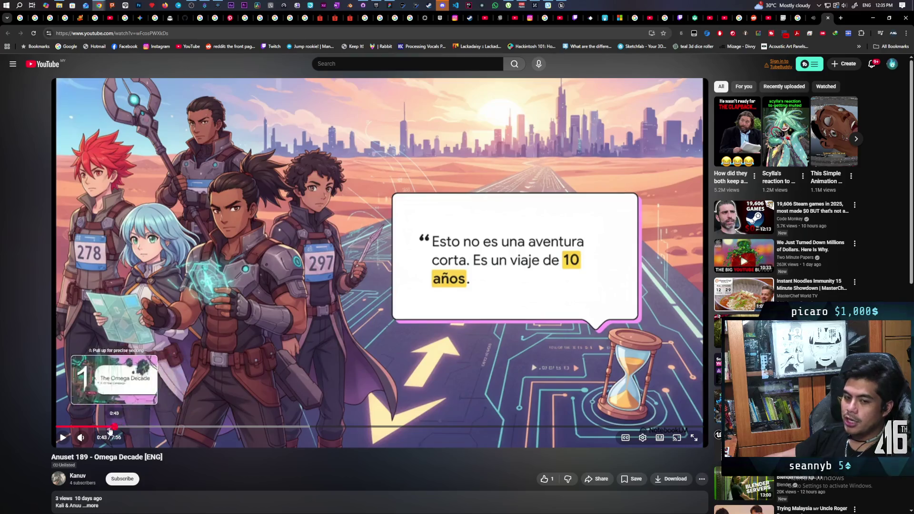
Step: Rewind the Omega Decade video to 0:00 and replay it, pausing at 0:14 before resuming
left_click_drag(95, 425, 21, 430)
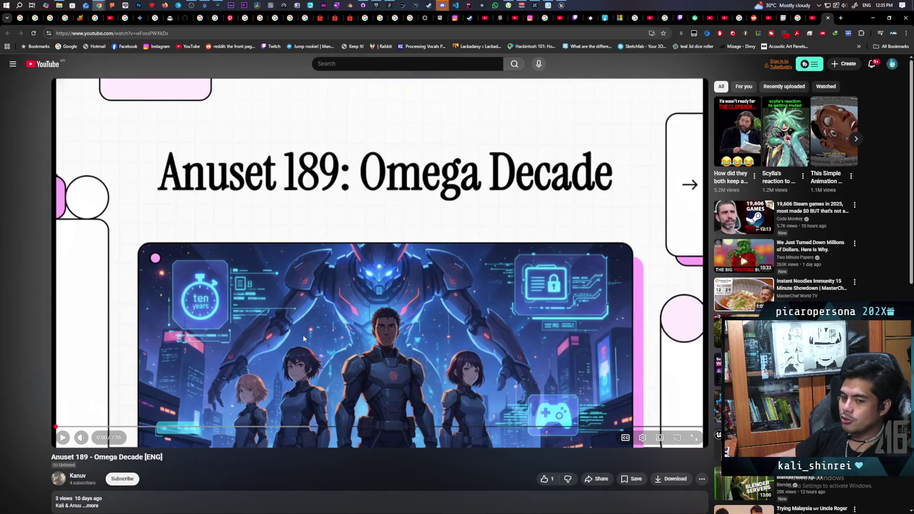
left_click(150, 270)
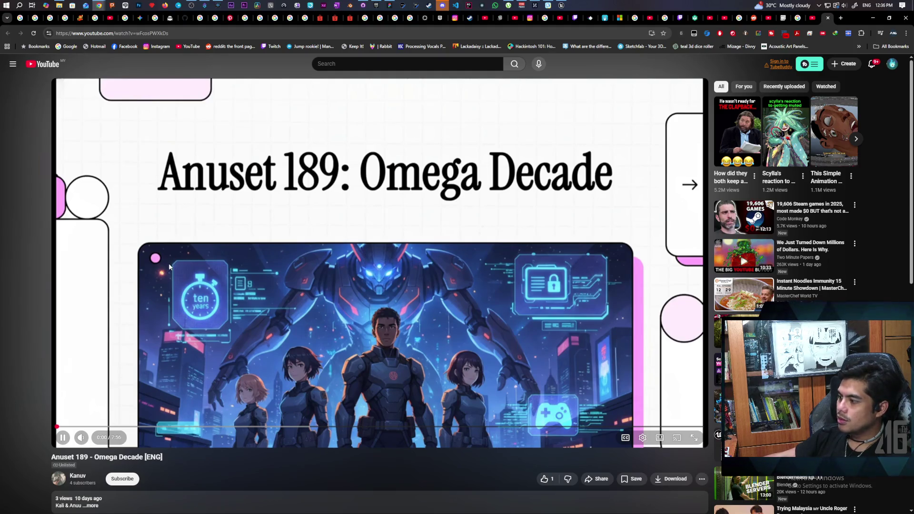
left_click(169, 266)
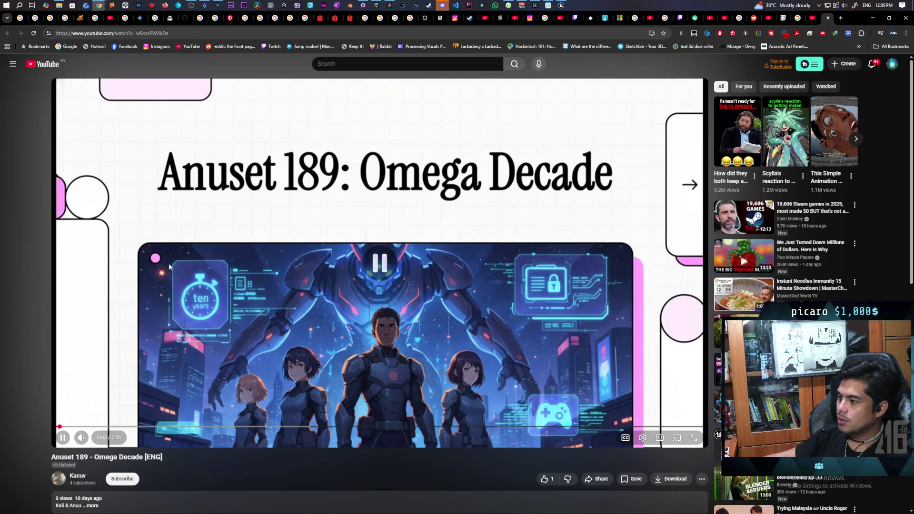
left_click(169, 266)
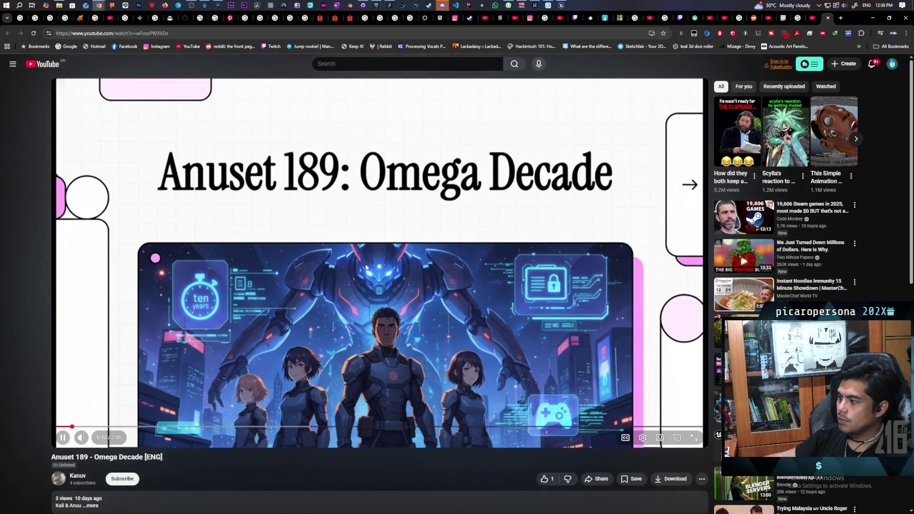
left_click(385, 287)
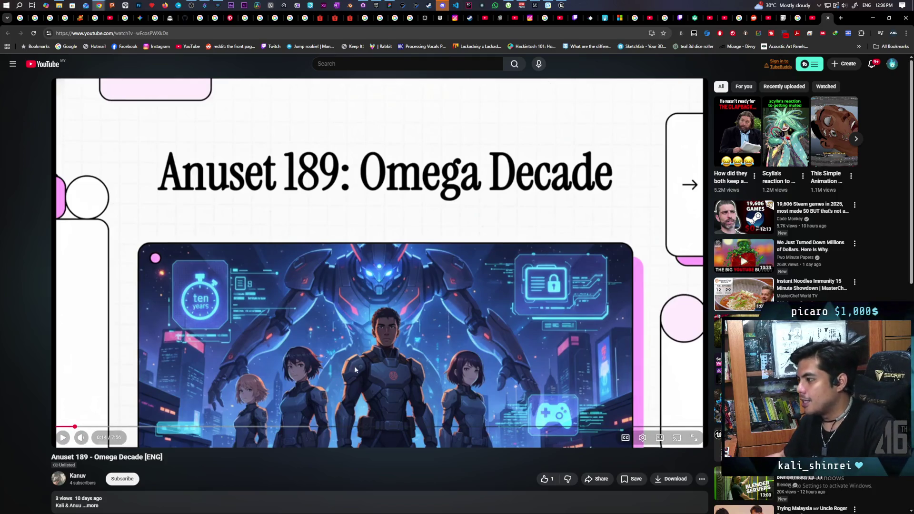
left_click(495, 303)
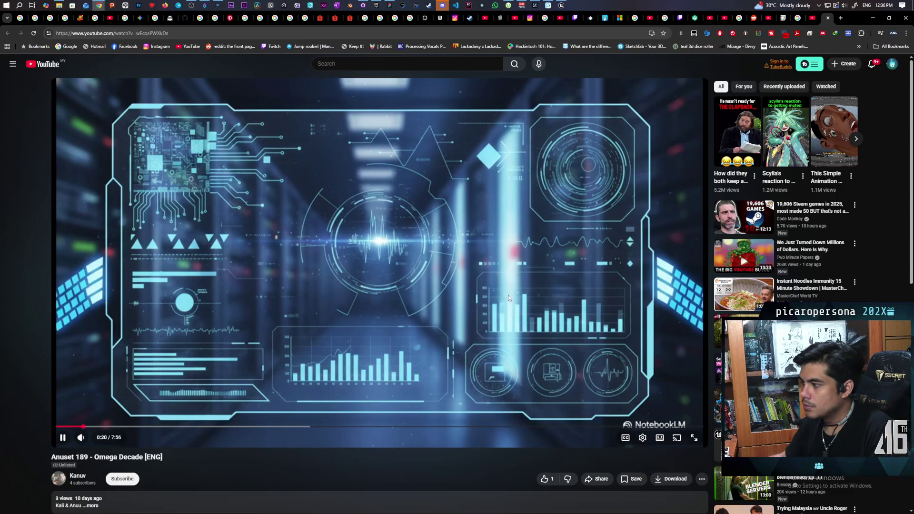
Step: Pause the Omega Decade video at 0:21, flipping to the ANUSET tab and back
left_click(489, 329)
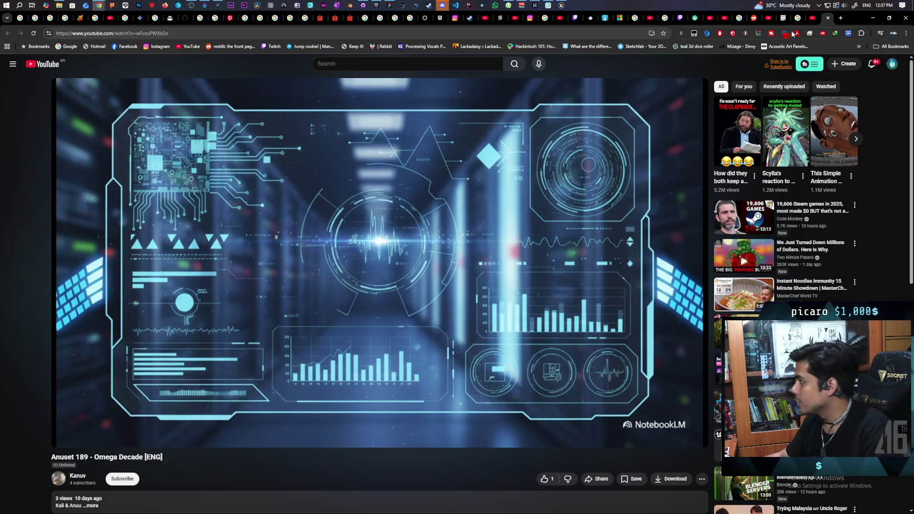
left_click(812, 18)
key("ctrl+Tab")
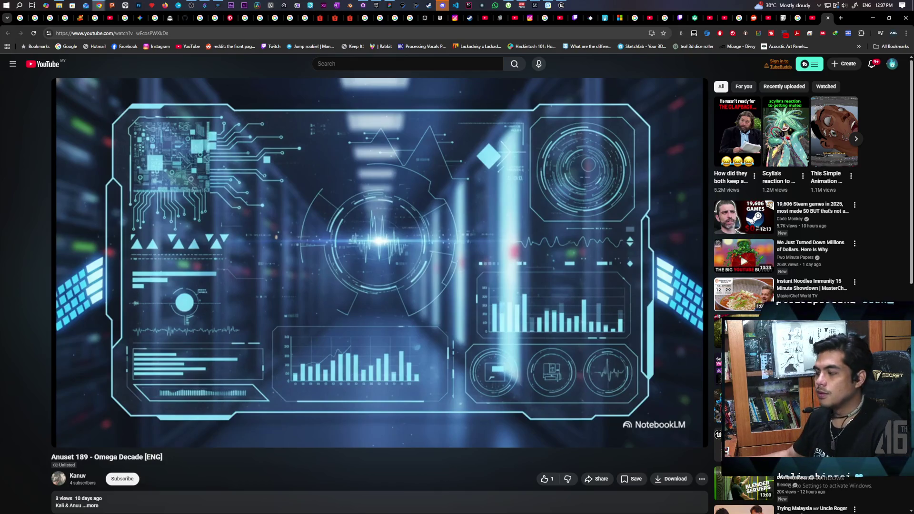
Step: Switch to the ANUSET 189 - オメガガイド tab and rewind its video to 0:00
mouse_move(543, 182)
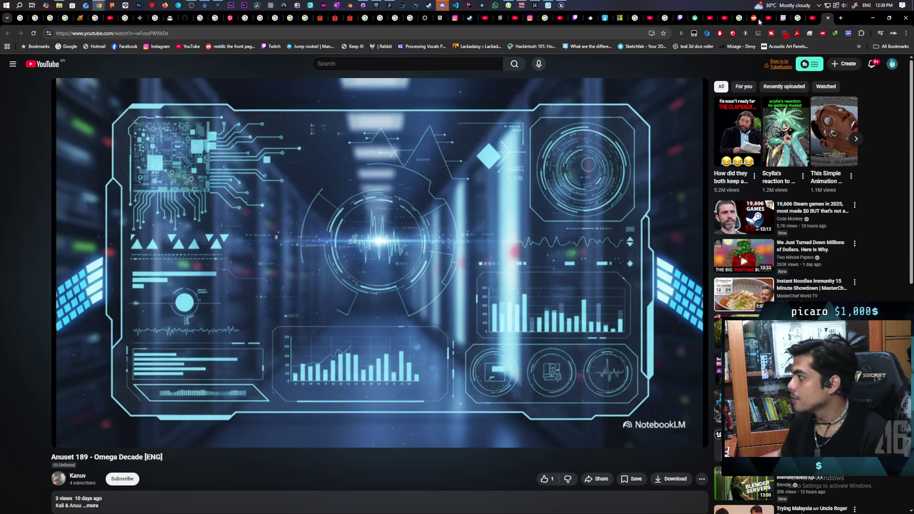
key("ctrl+shift+Tab")
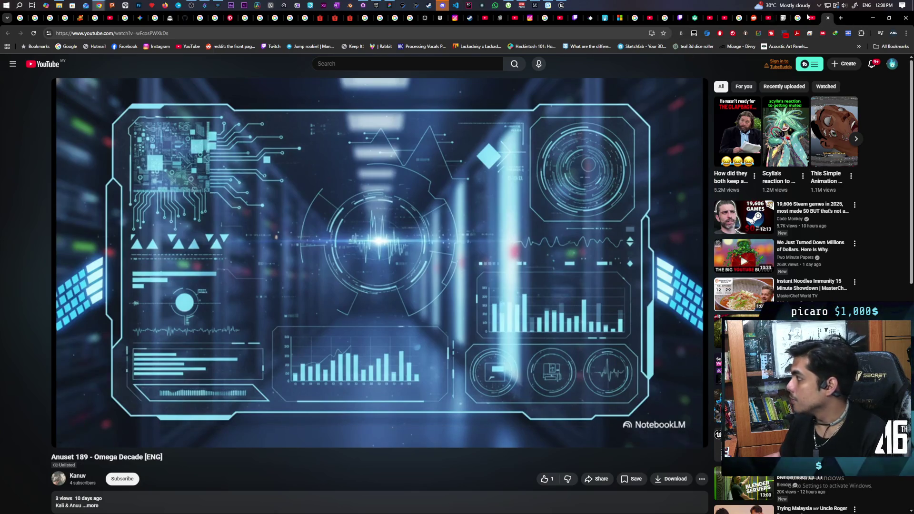
left_click_drag(102, 427, 29, 420)
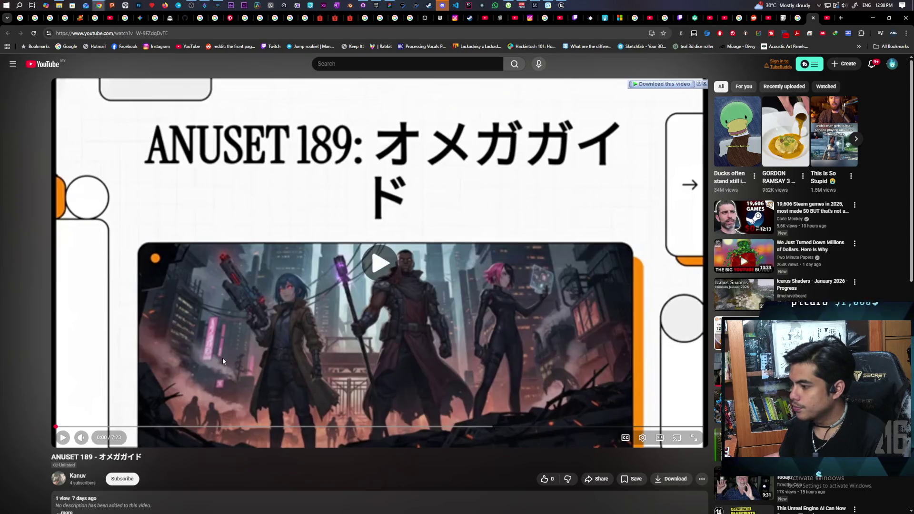
Step: Play the ANUSET 189 video from 0:00 and pause it at 0:03
left_click(222, 358)
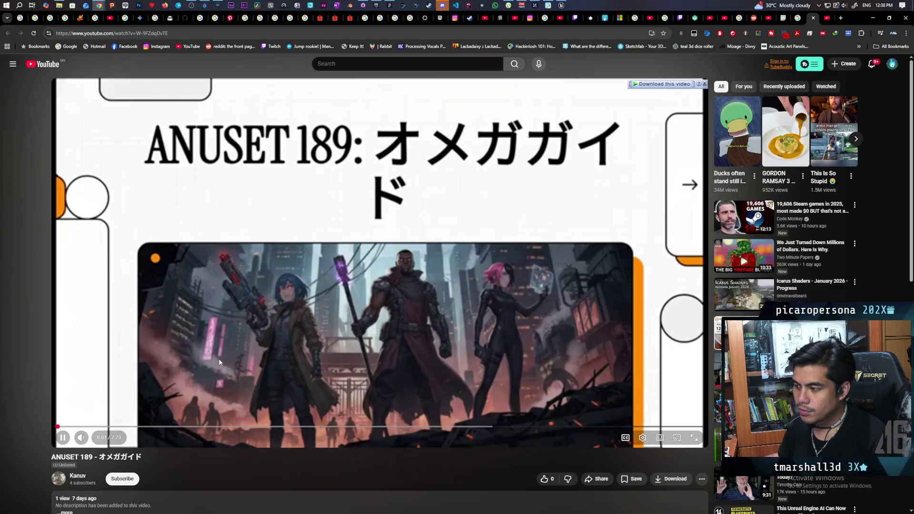
left_click(219, 361)
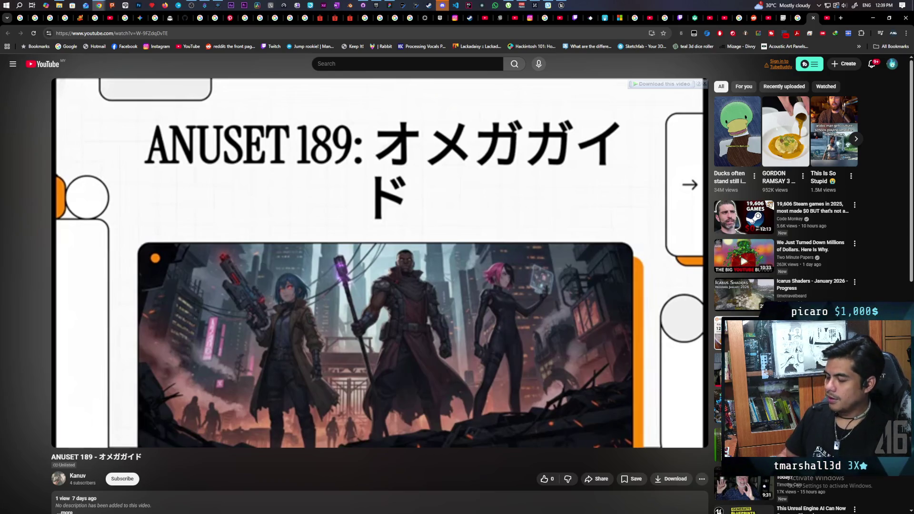
Step: Play the ANUSET 189 video in short bursts to 0:14, skip to 0:27, then close its tab
left_click(219, 362)
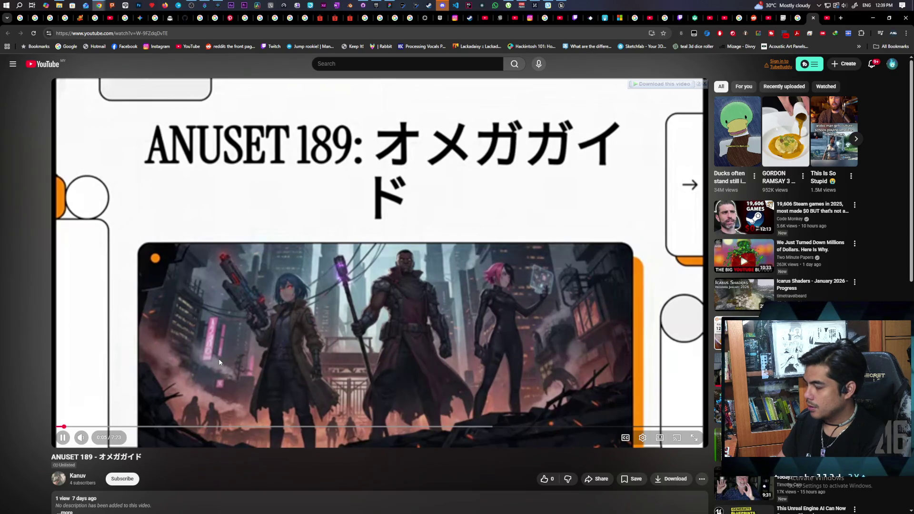
left_click(219, 362)
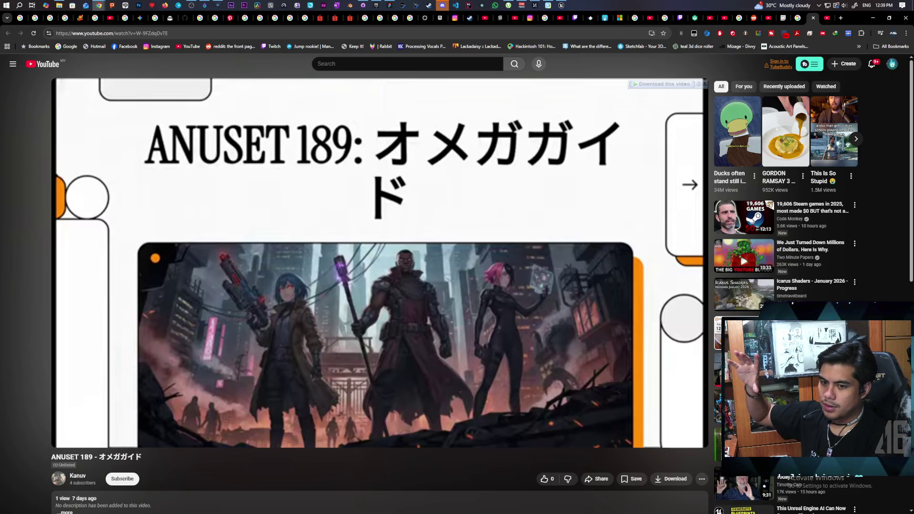
left_click(219, 362)
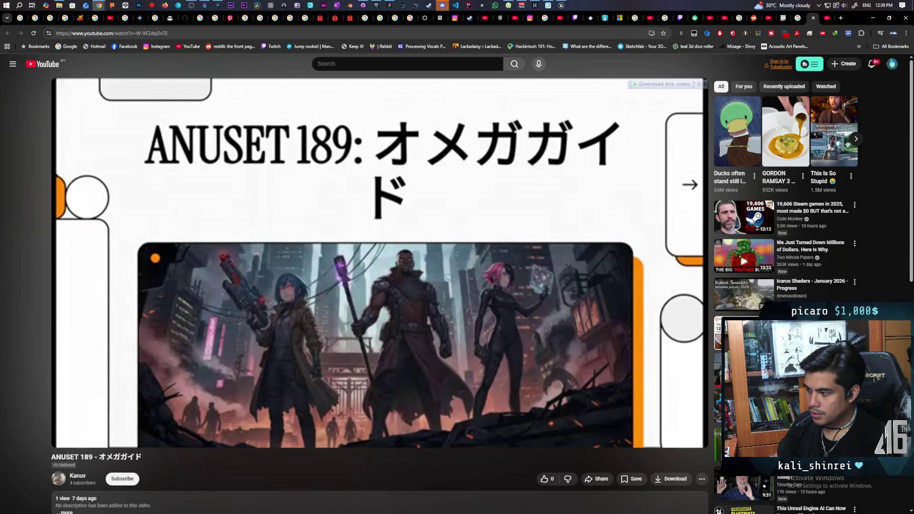
left_click(219, 363)
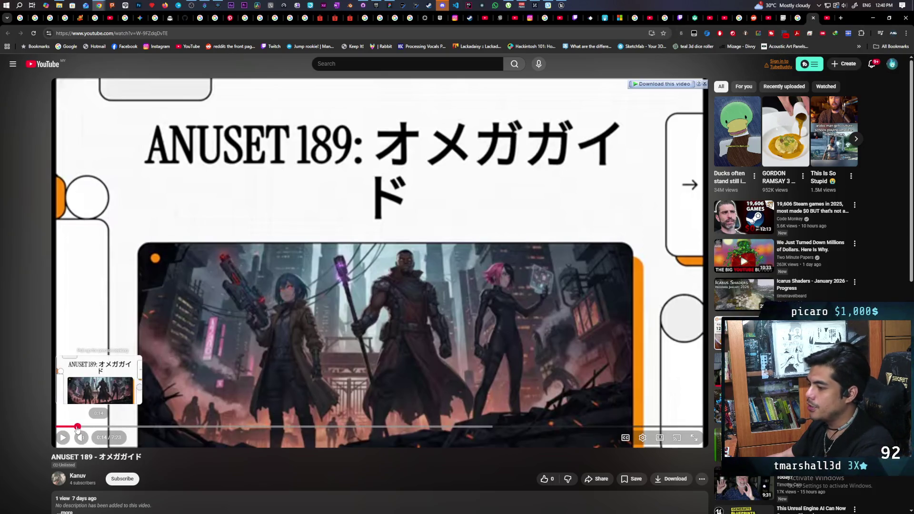
mouse_move(102, 427)
left_mouse_down()
mouse_move(647, 427)
mouse_move(700, 436)
mouse_move(222, 458)
left_mouse_up()
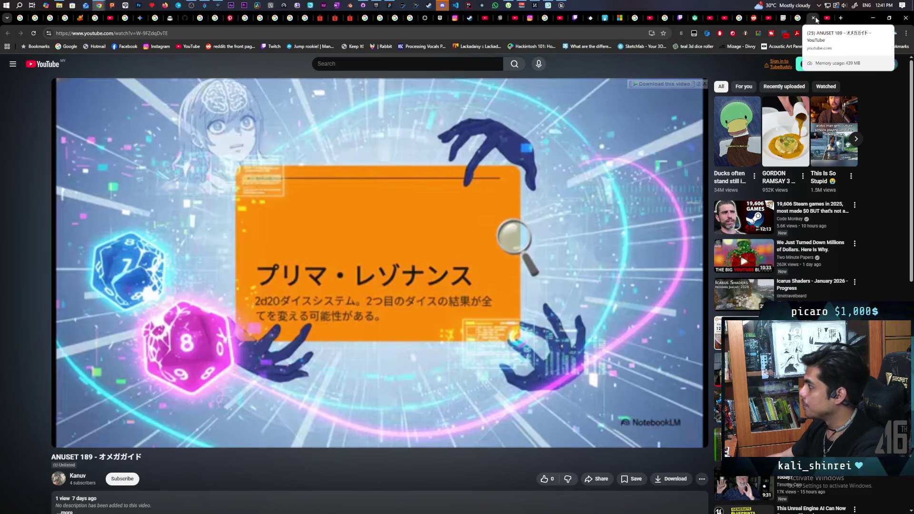
left_click(813, 19)
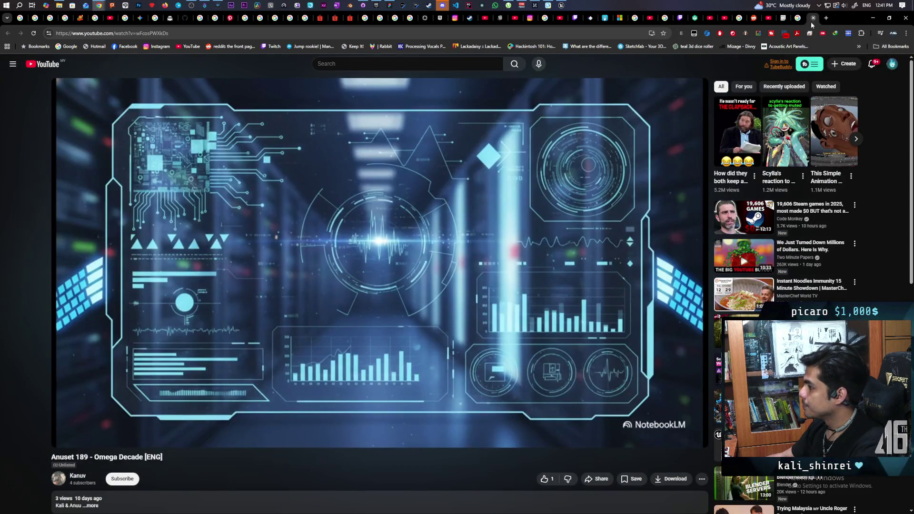
Step: Close the remaining video, return to the editor, and launch a 3-client playtest of the Demo level
left_click(812, 19)
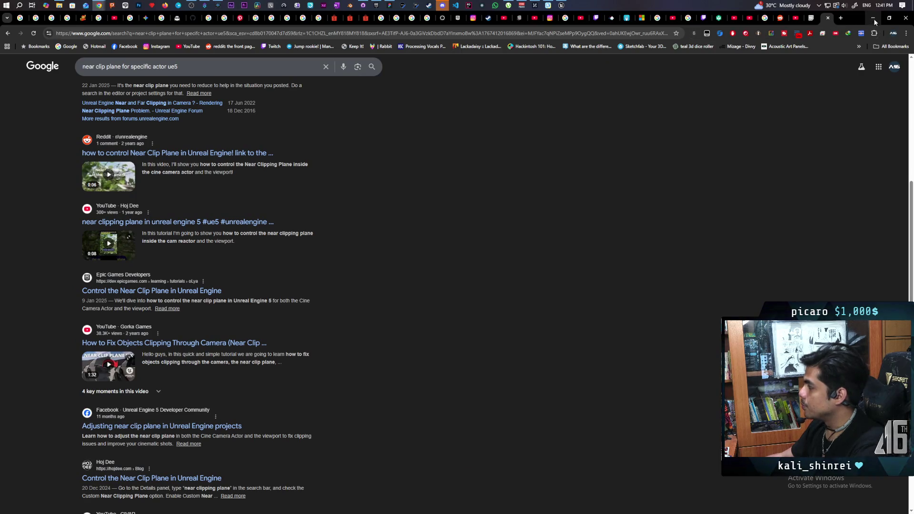
left_click(874, 21)
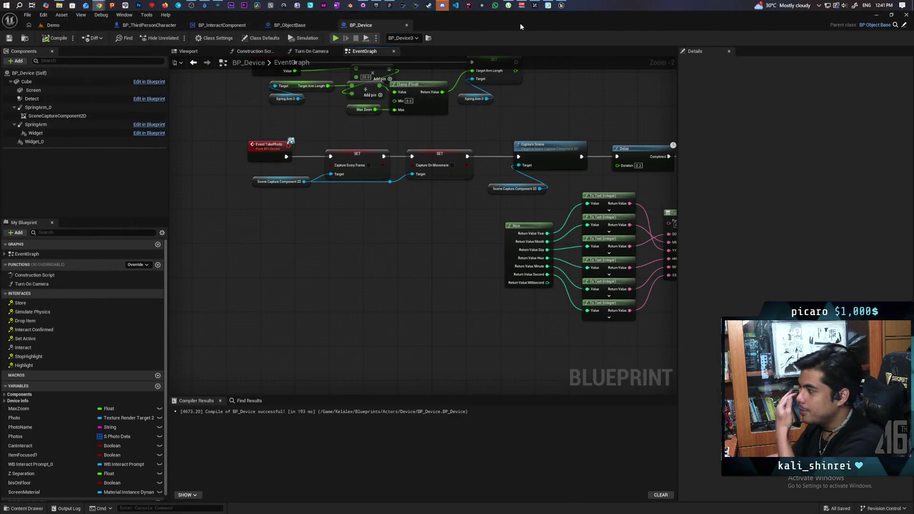
mouse_move(520, 22)
left_mouse_down()
mouse_move(635, 36)
mouse_move(604, 30)
left_mouse_up()
left_click(356, 29)
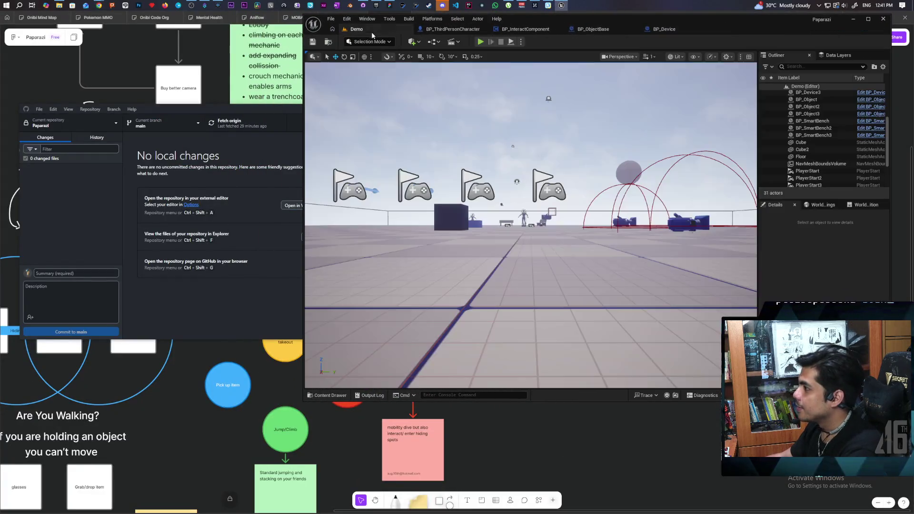
left_click(480, 42)
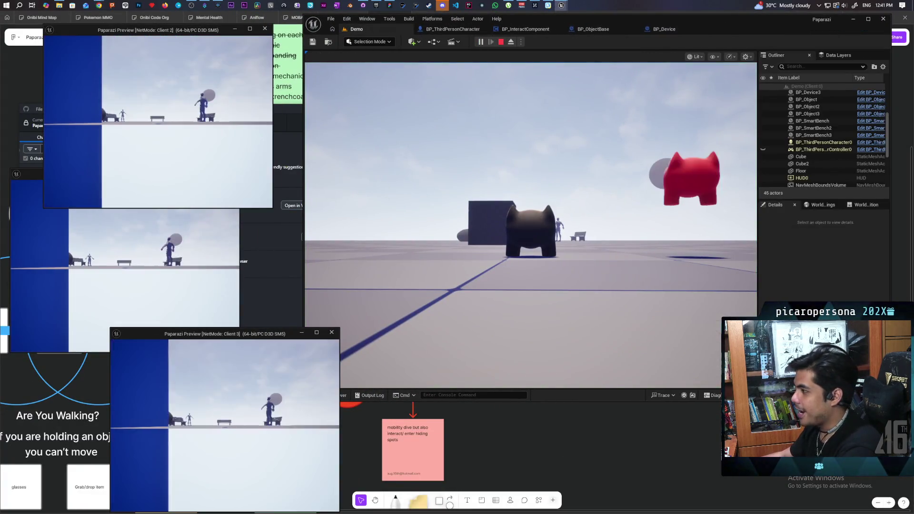
key("alt+Tab")
Step: Walk the main character to the camera device, pick it up, snap several photos, then drop it
key("w")
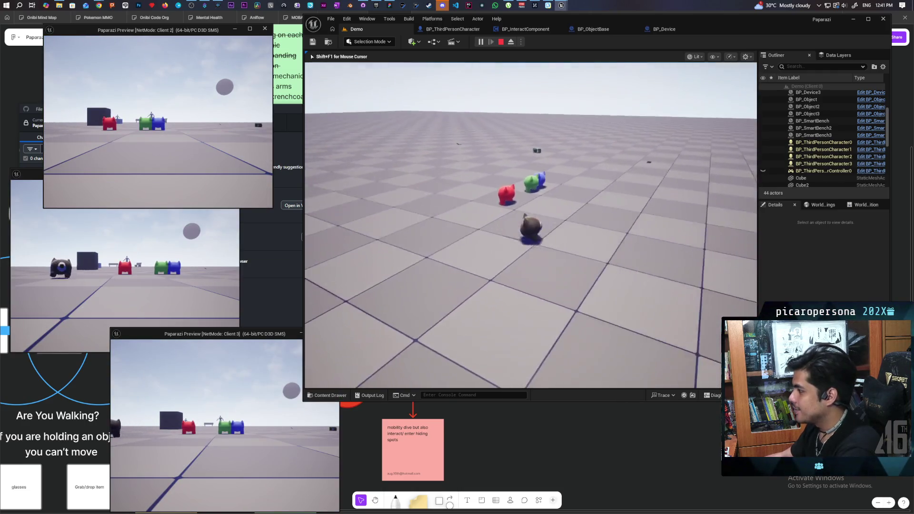
key("w")
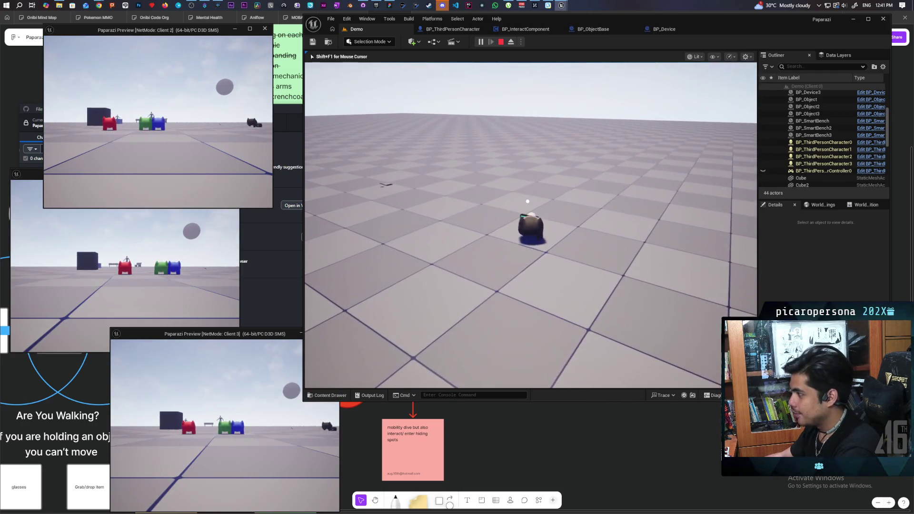
key("e")
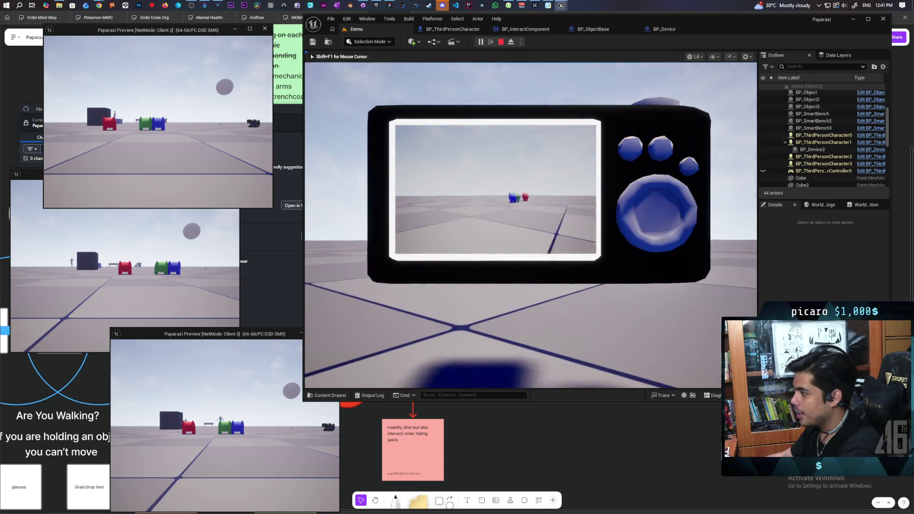
left_click(532, 328)
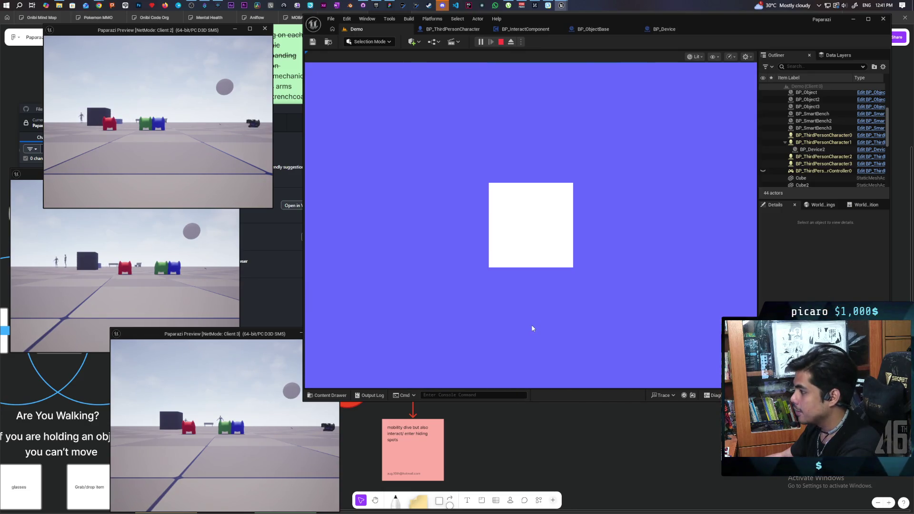
left_click(537, 312)
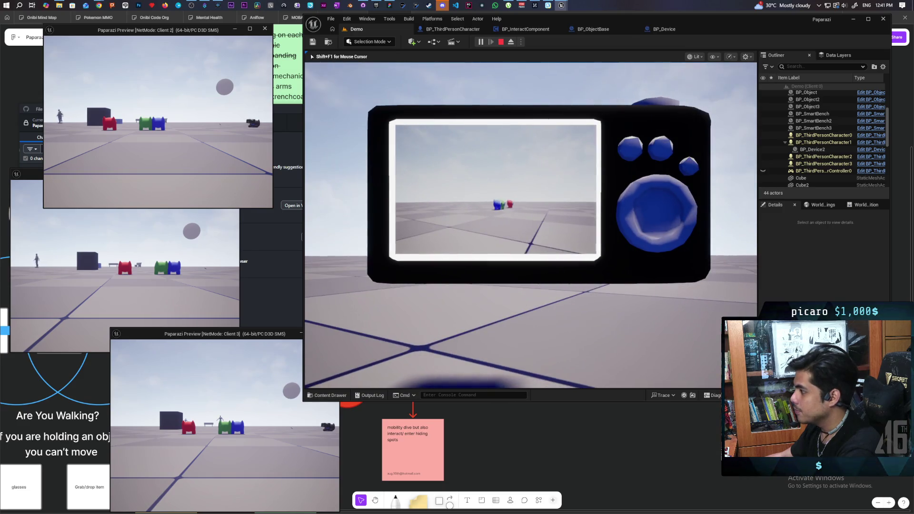
left_click(545, 303)
left_click(545, 303)
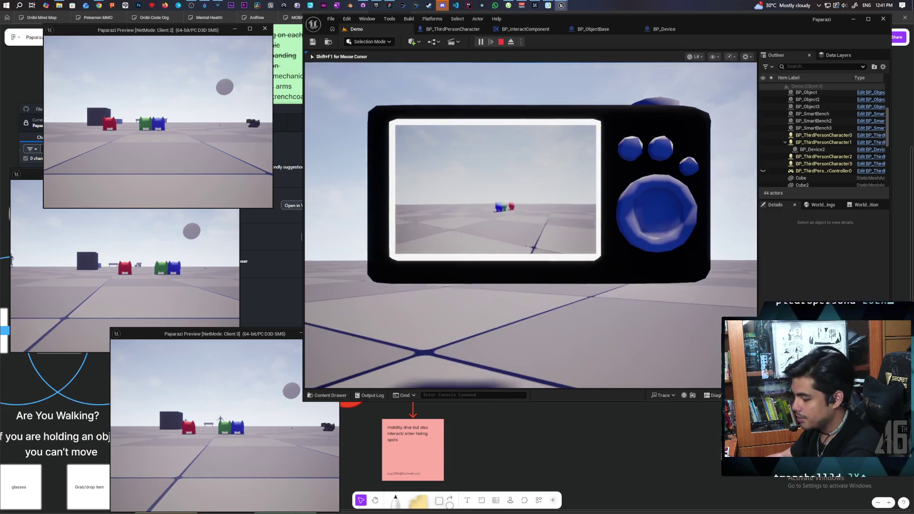
key("e")
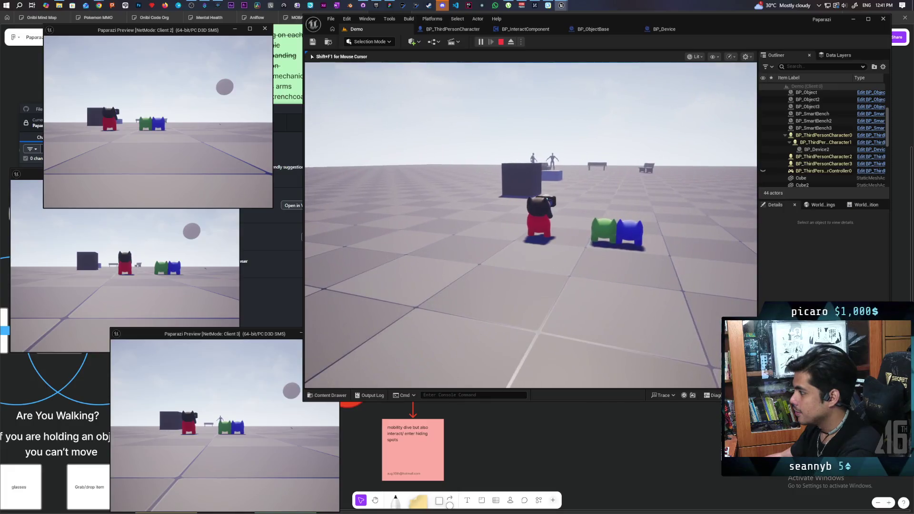
key("e")
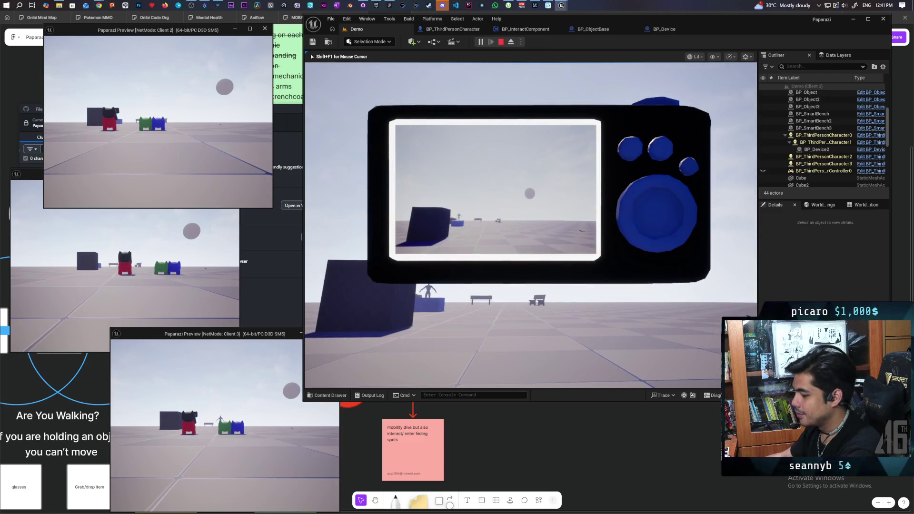
right_click(465, 305)
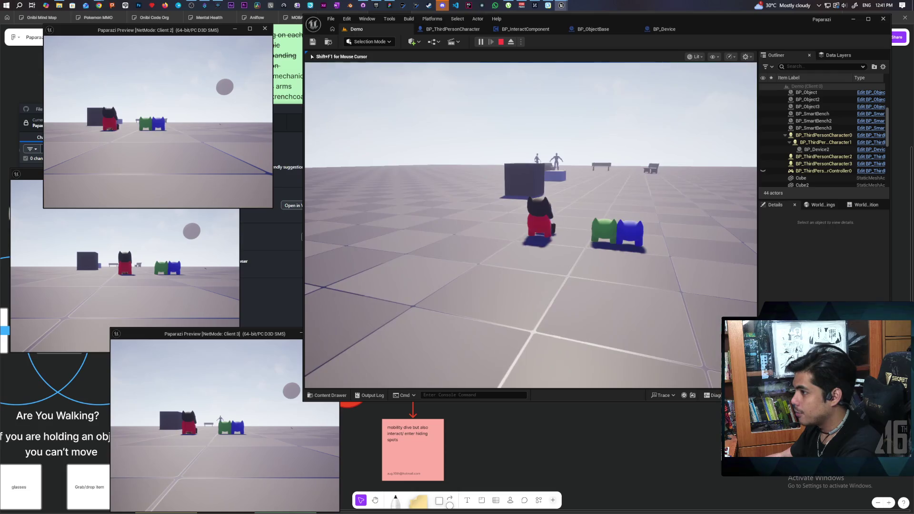
Step: Walk the dark cat away, then bring the blue cat up to the other cats in Client 2
key("s")
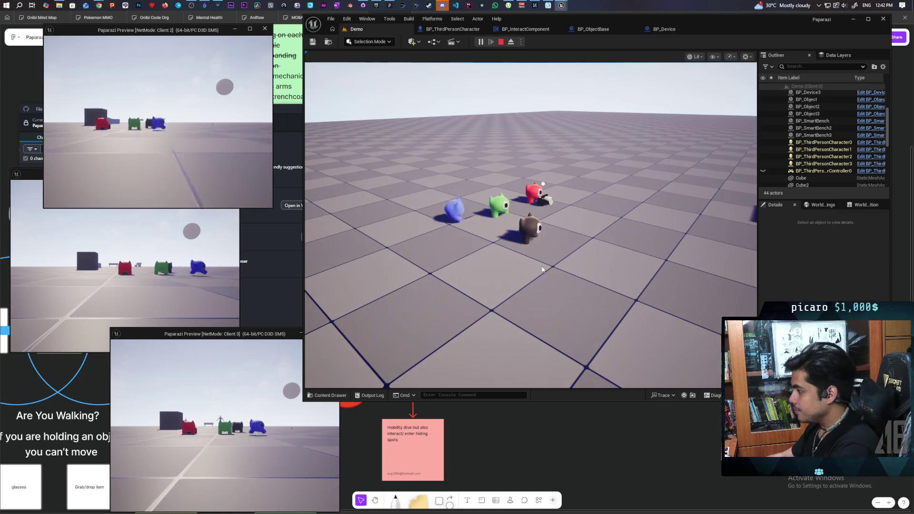
key("alt+Tab")
key("w")
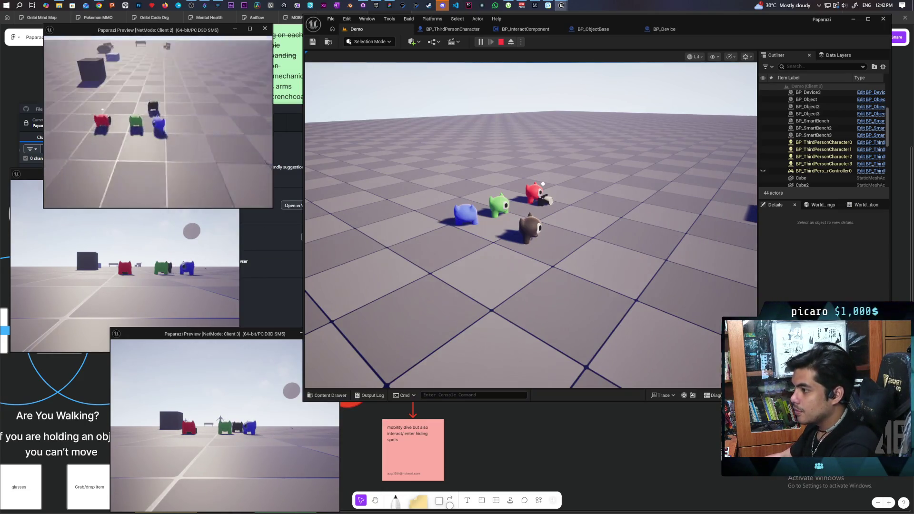
key("w")
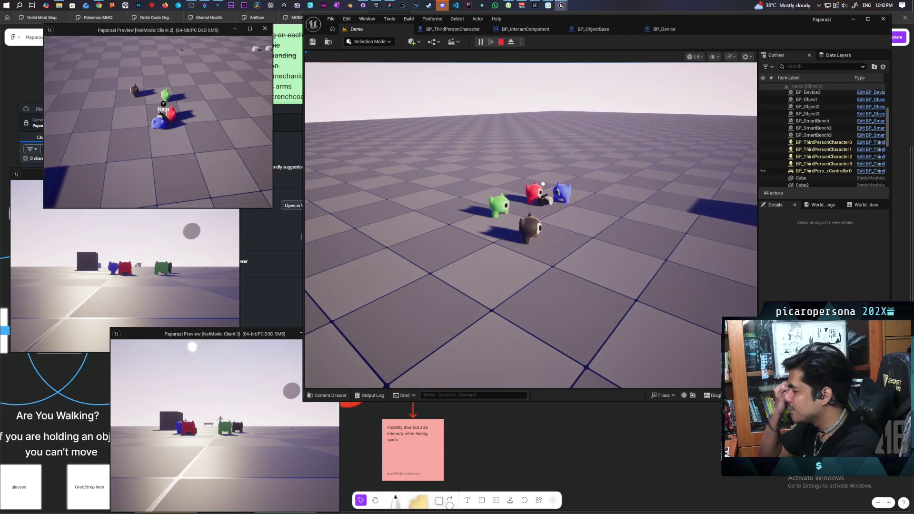
left_click(531, 224)
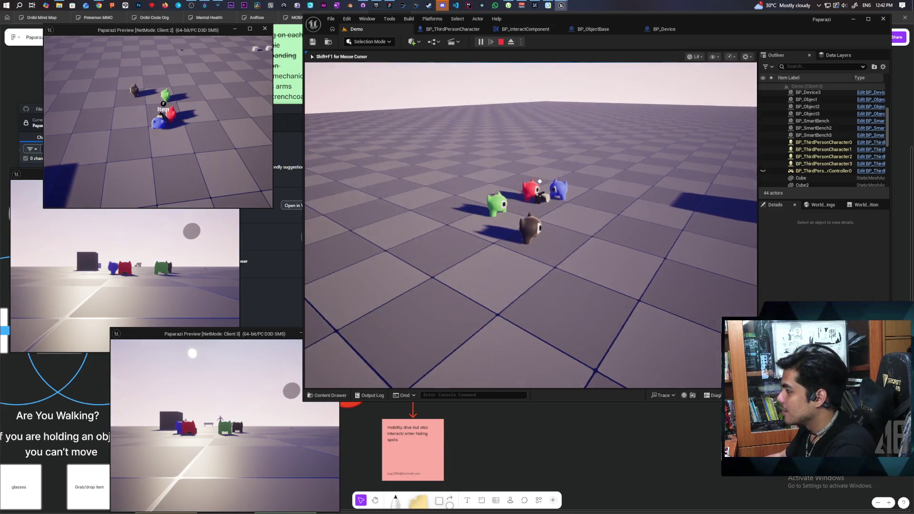
Step: Have the brown character pick up and aim the device, then the green character raise it
key("w")
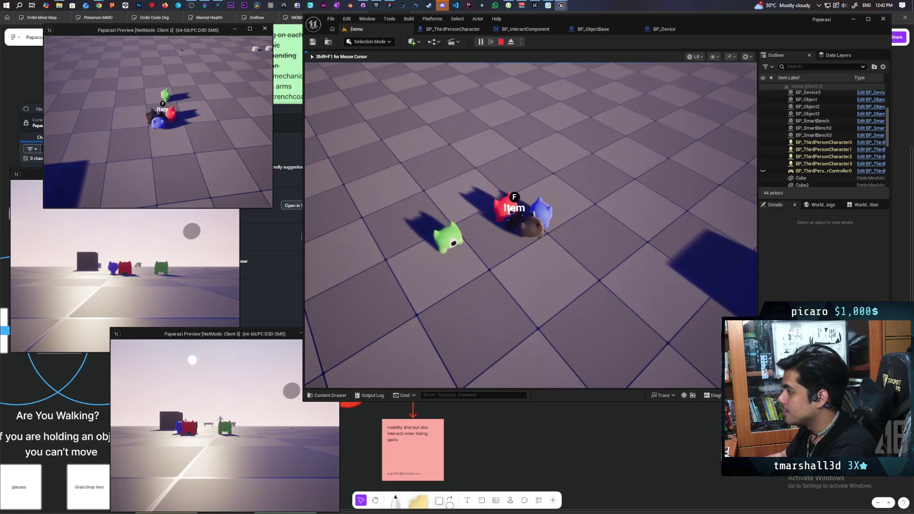
key("f")
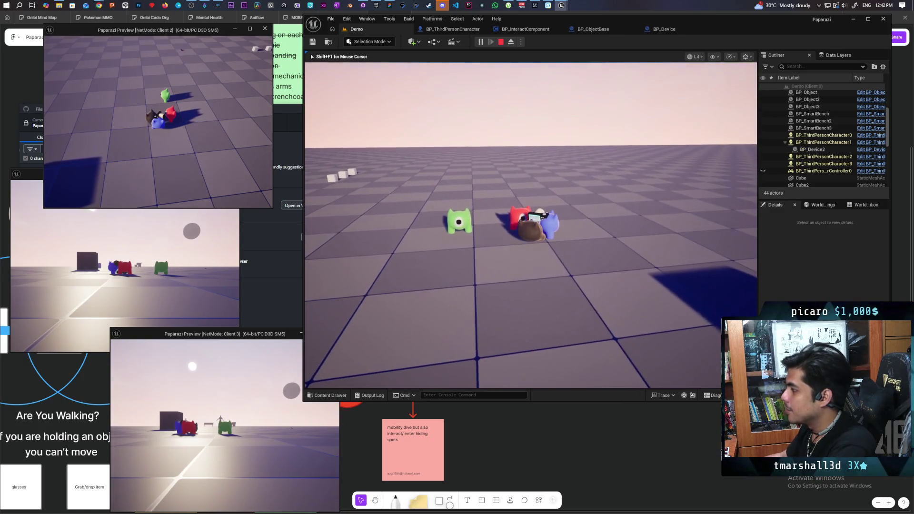
key("e")
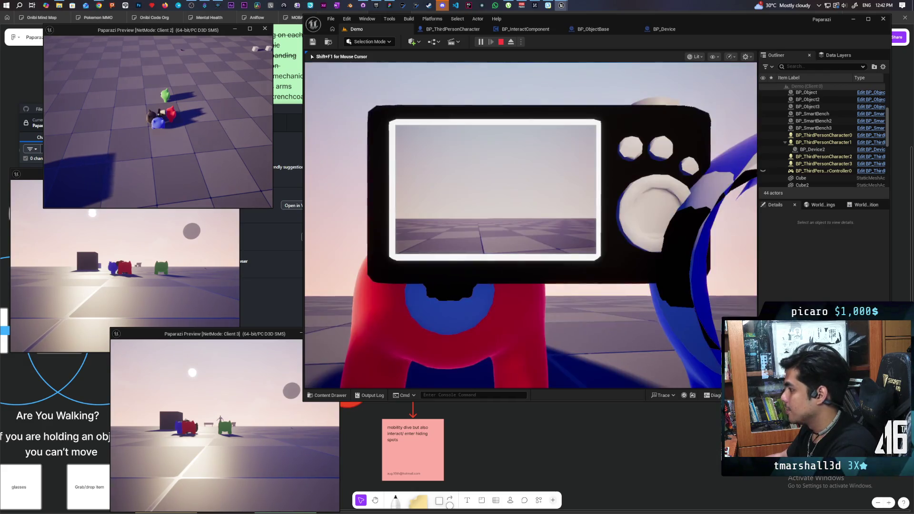
key("e")
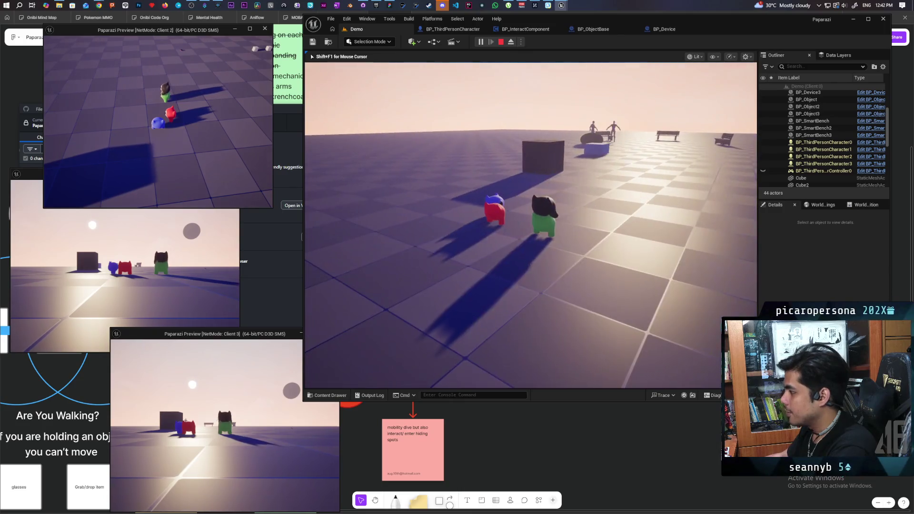
key("e")
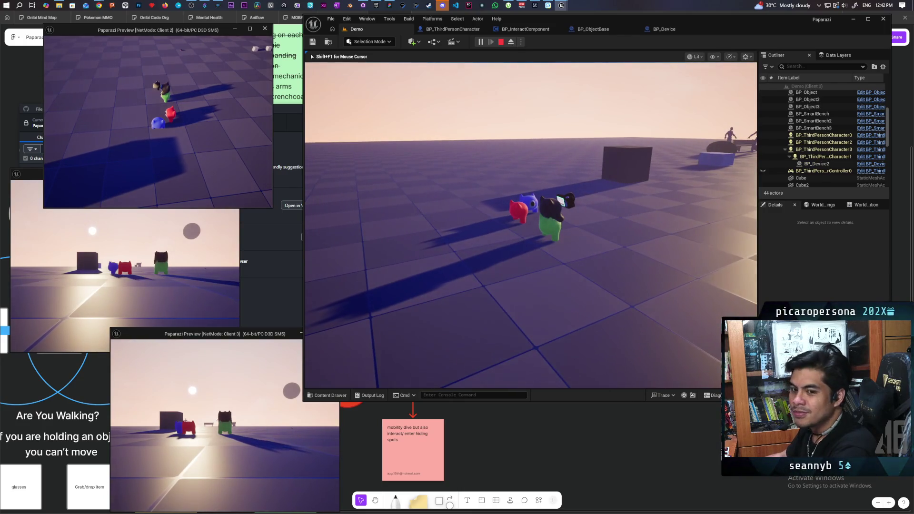
key("e")
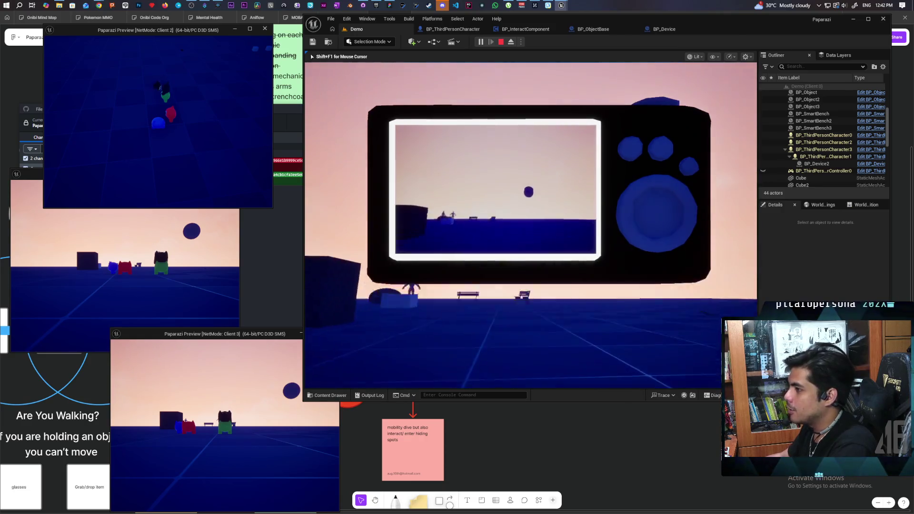
Step: Focus the Client 3 game window to control its character as night falls
left_click(239, 378)
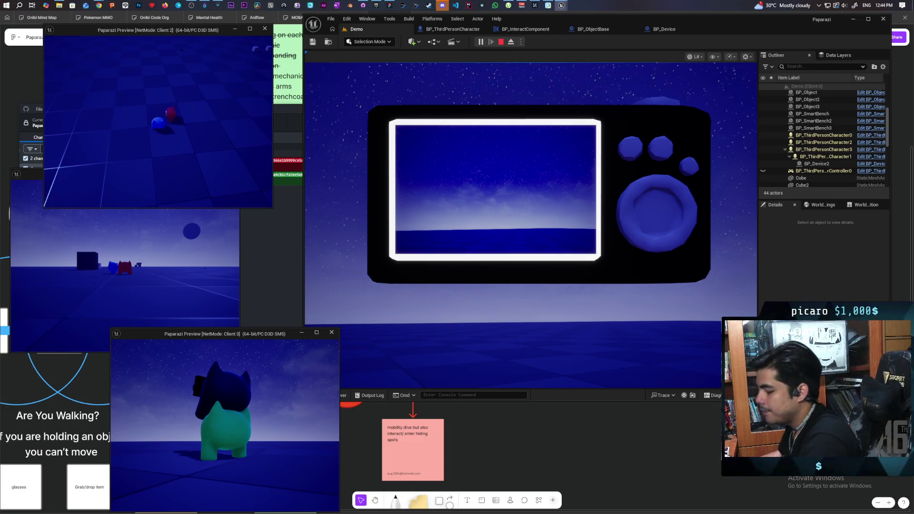
Step: Move the Client 3 character, then lower the camera and walk the dark character away to hold it out
key("w")
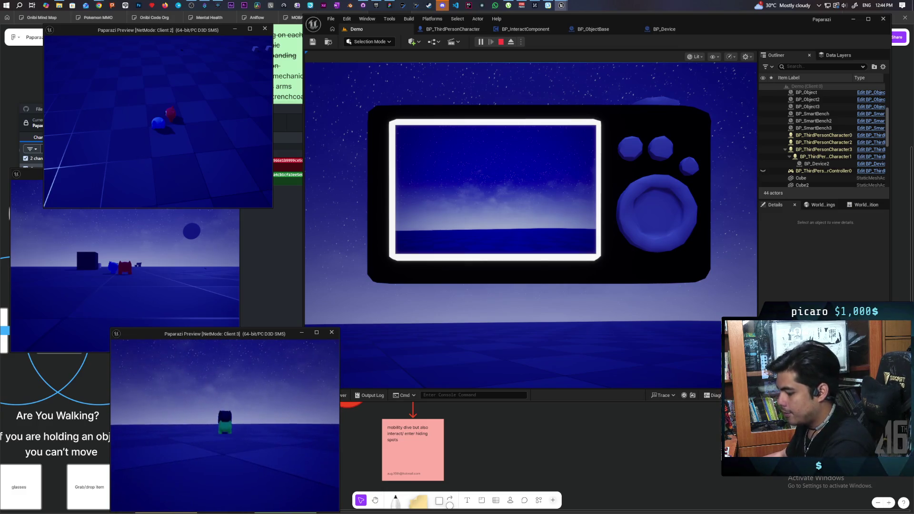
left_click(362, 305)
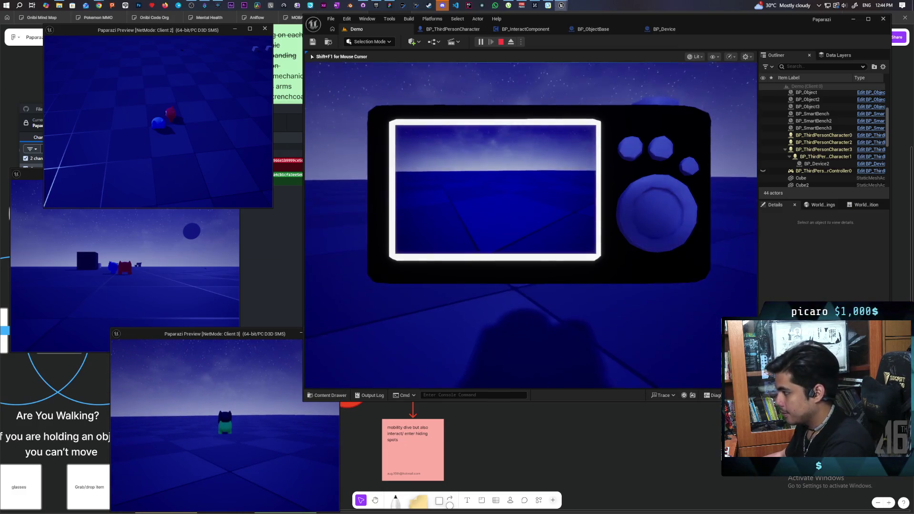
key("e")
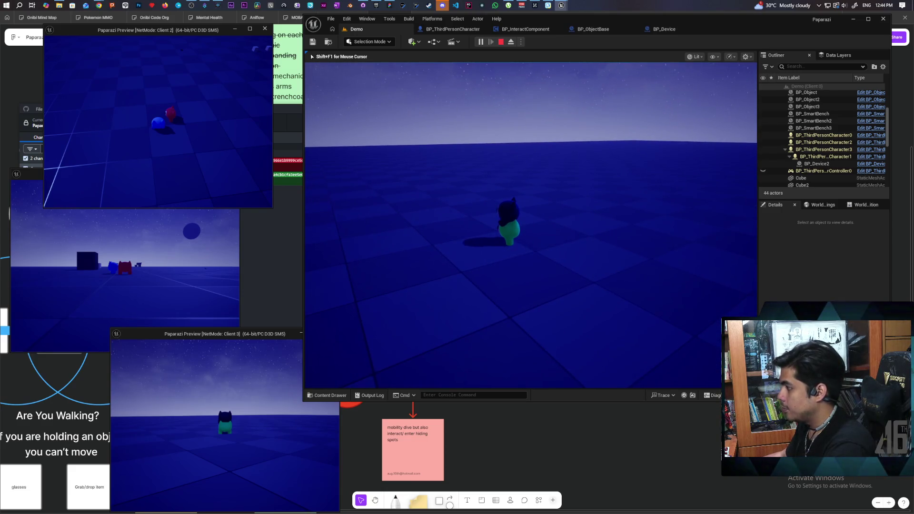
key("d")
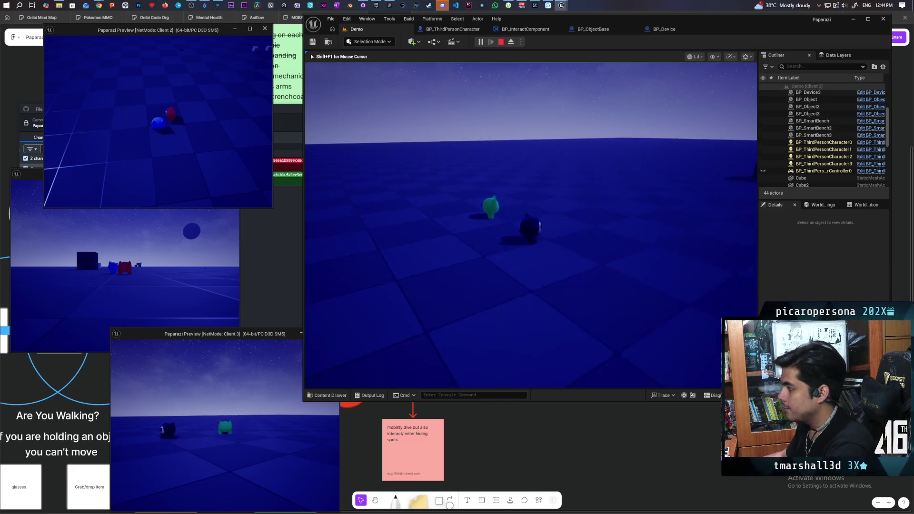
key("e")
key("e")
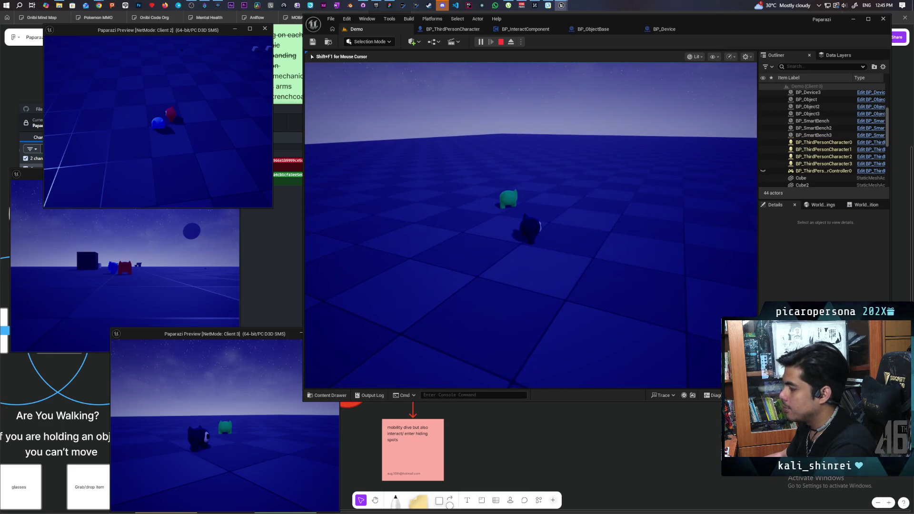
Step: Toggle the handheld camera device off and on several times in quick succession
key("e")
key("e")
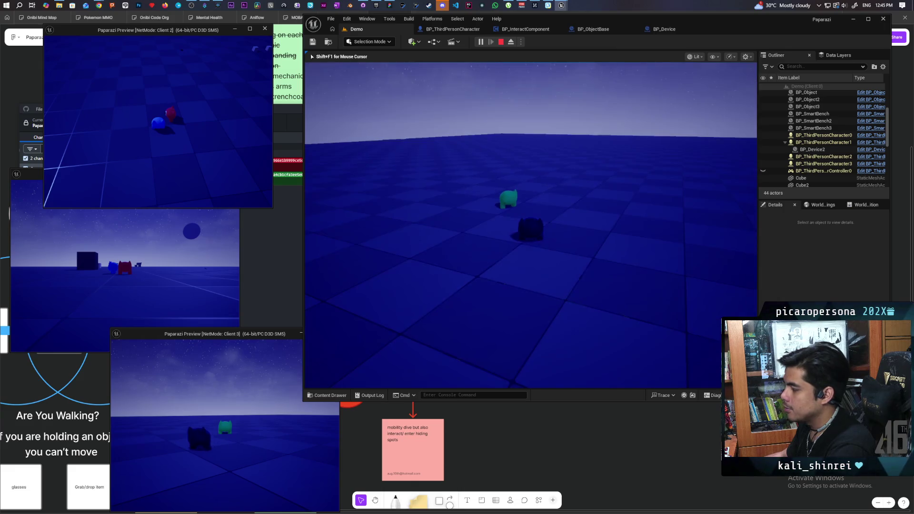
key("e")
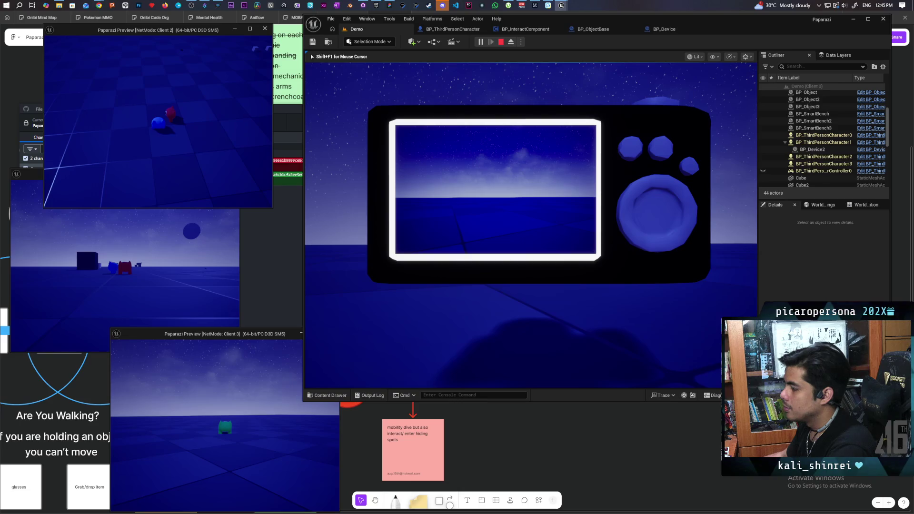
key("e")
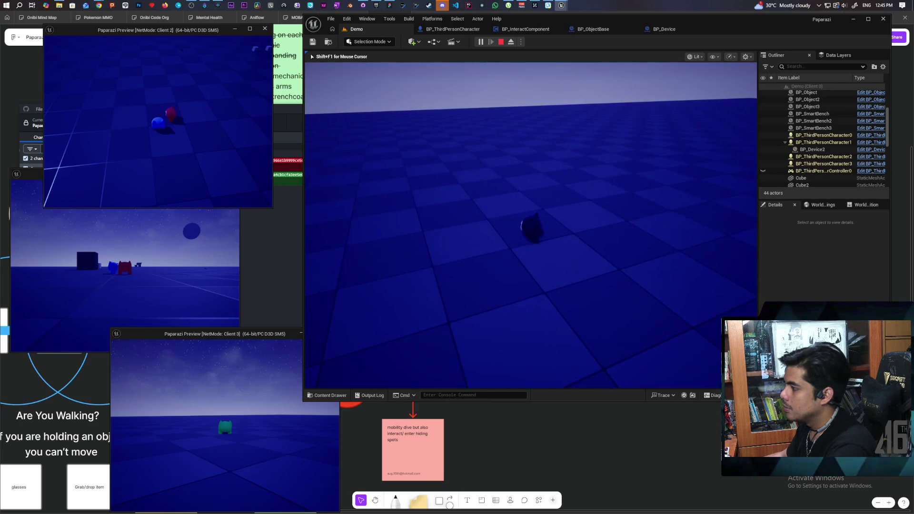
key("e")
key("e")
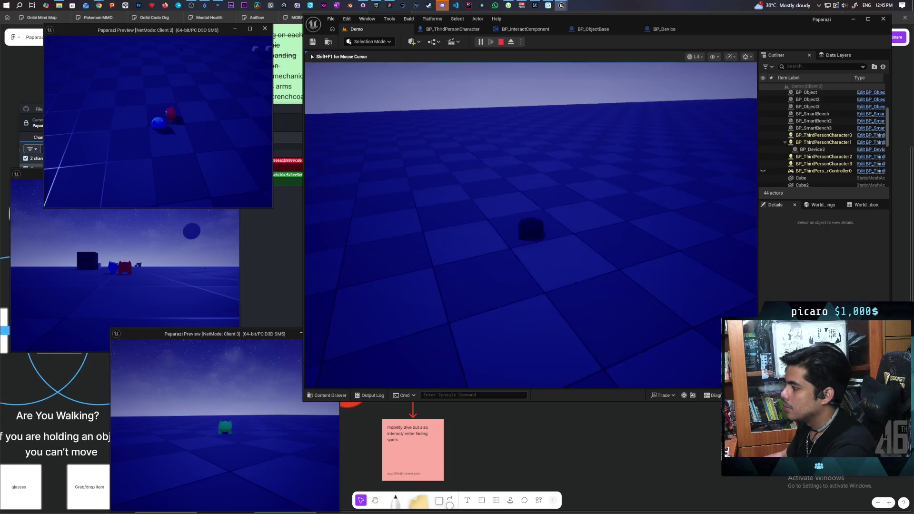
key("e")
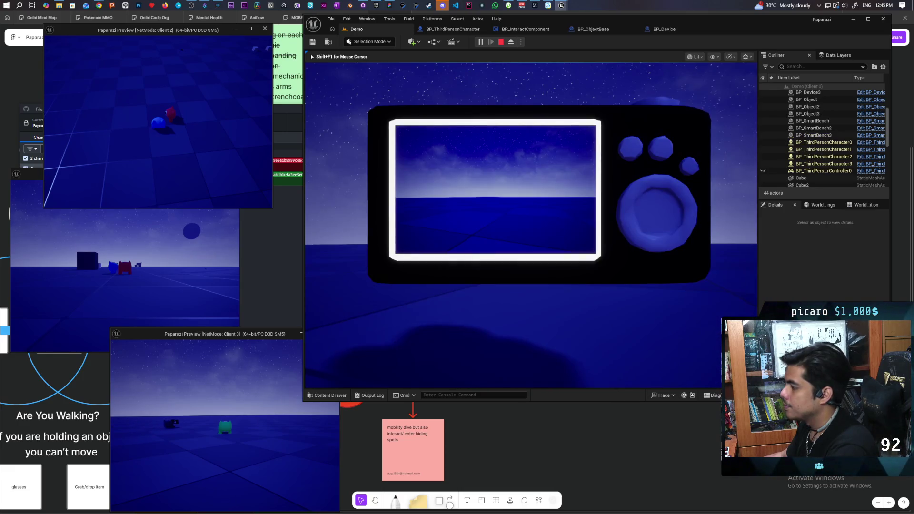
key("e")
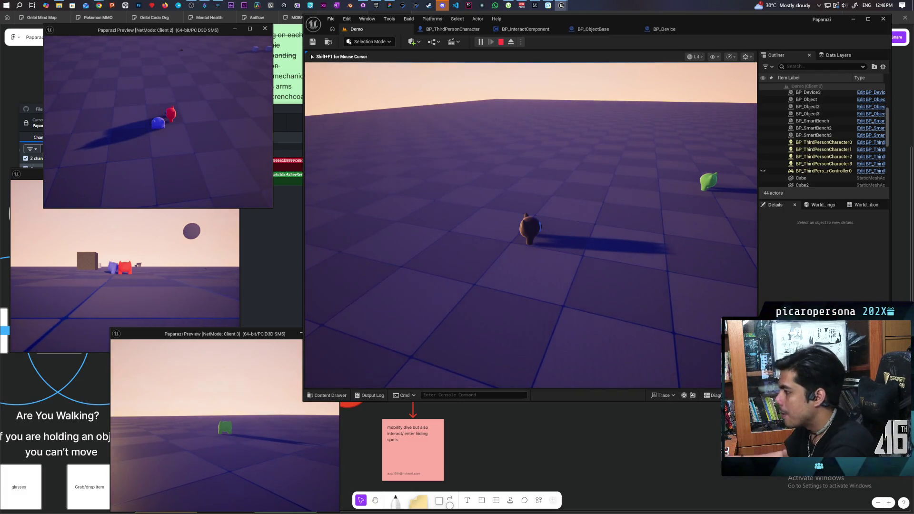
Step: Walk the character toward the sun, then stop the multiplayer playtest with Esc
key("s")
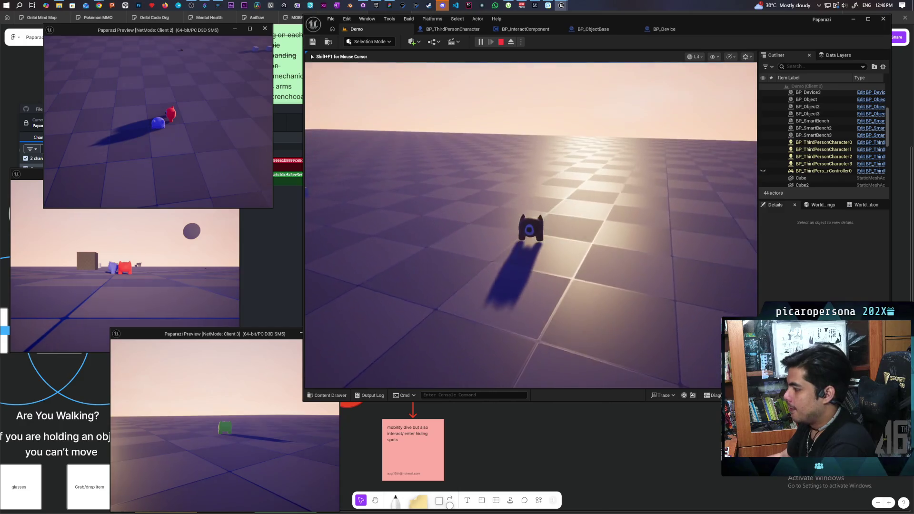
key("Escape")
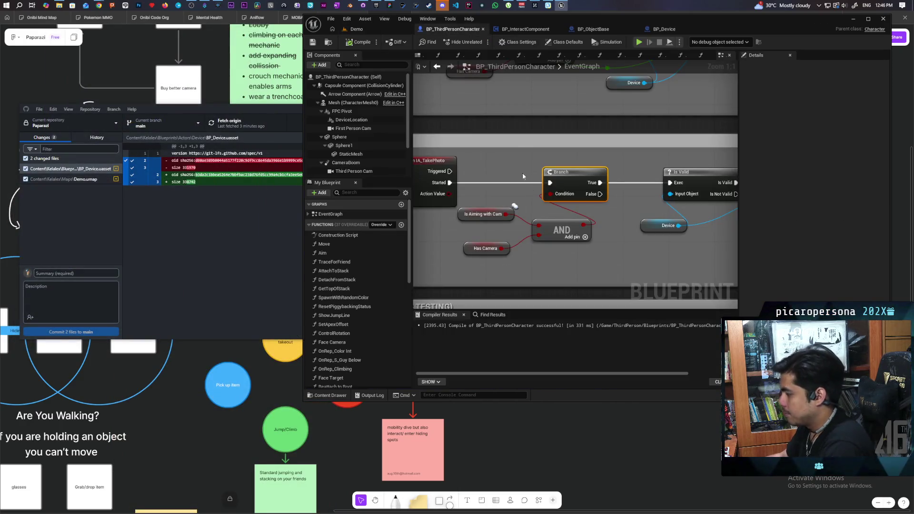
Step: Pan the EventGraph to the Orbiting Camera Input IA_Look nodes and open the Aim function
scroll(522, 172, "down", 10)
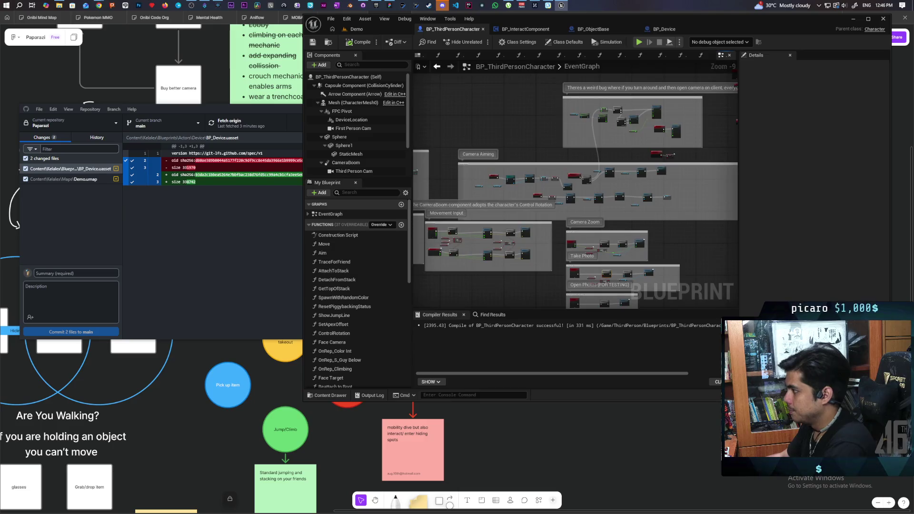
left_click_drag(517, 230, 611, 203)
scroll(585, 170, "up", 3)
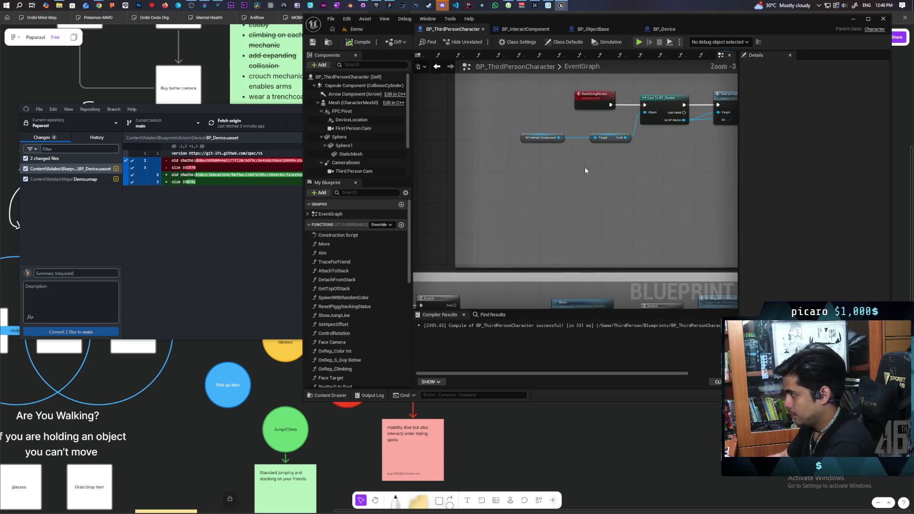
scroll(579, 149, "up", 2)
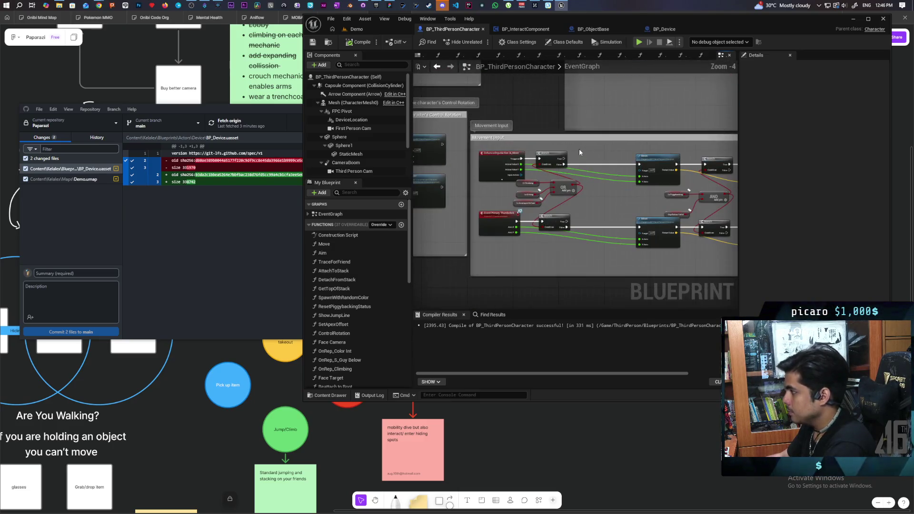
mouse_move(579, 148)
left_mouse_down()
mouse_move(598, 262)
mouse_move(502, 190)
left_mouse_up()
scroll(598, 263, "up", 4)
left_click_drag(473, 90, 694, 192)
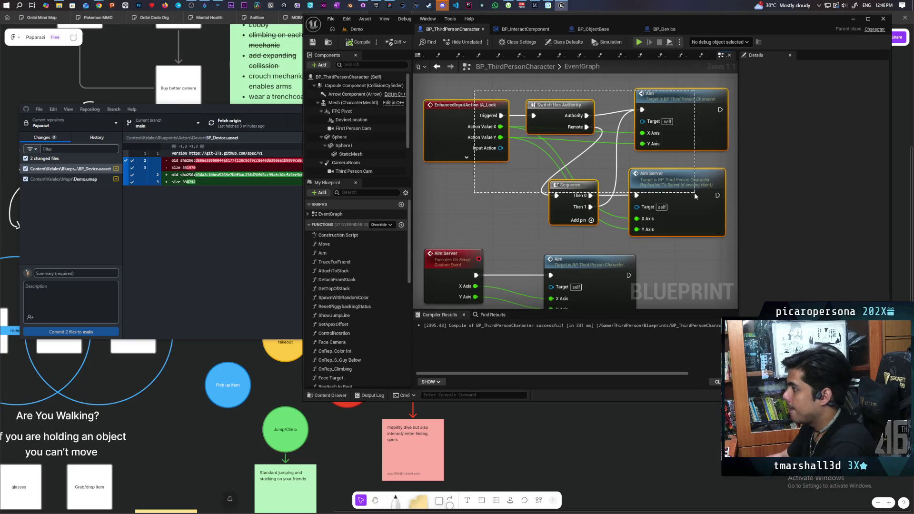
left_click(510, 214)
left_click_drag(510, 189, 520, 138)
double_click(565, 209)
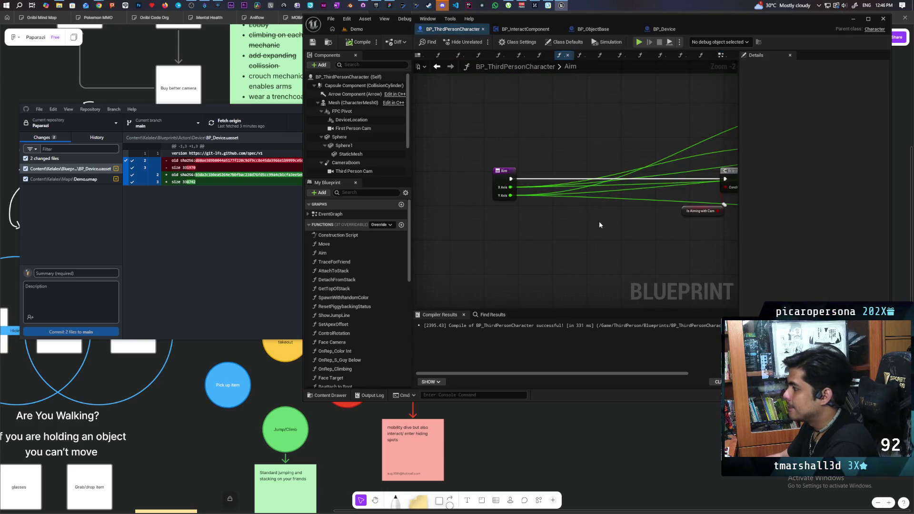
Step: Move the Add Actor World Rotation node up and left in the Aim graph
scroll(570, 275, "up", 3)
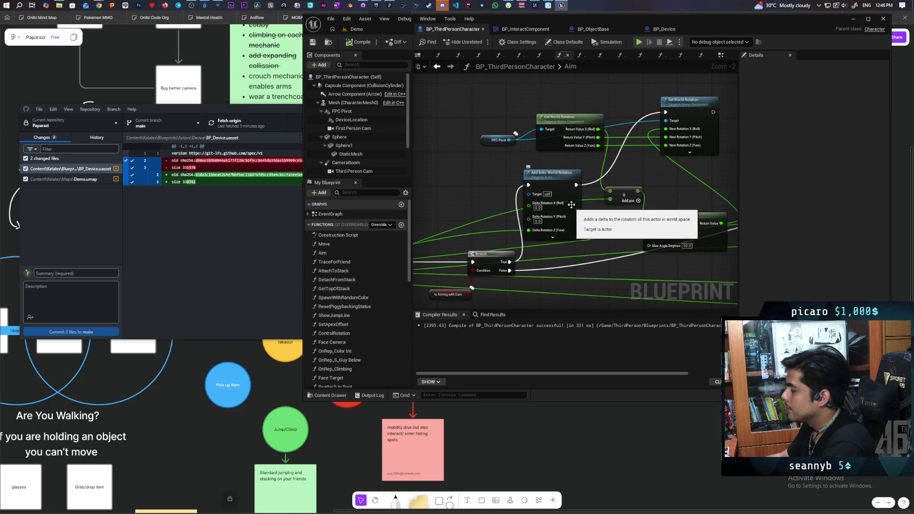
left_click_drag(561, 185, 566, 185)
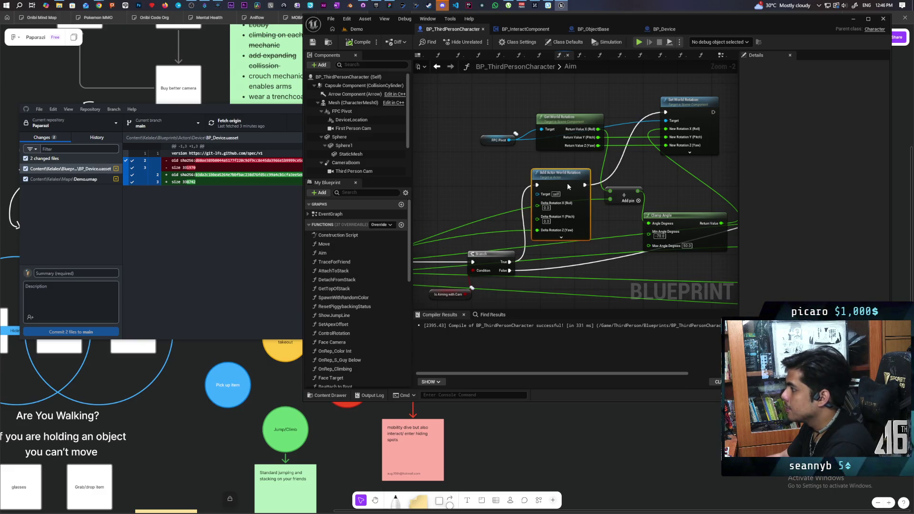
mouse_move(567, 183)
left_mouse_down()
mouse_move(619, 176)
mouse_move(438, 193)
mouse_move(440, 204)
mouse_move(443, 192)
mouse_move(566, 185)
mouse_move(591, 171)
mouse_move(519, 171)
mouse_move(460, 154)
mouse_move(578, 167)
mouse_move(458, 173)
mouse_move(448, 225)
mouse_move(433, 248)
left_mouse_up()
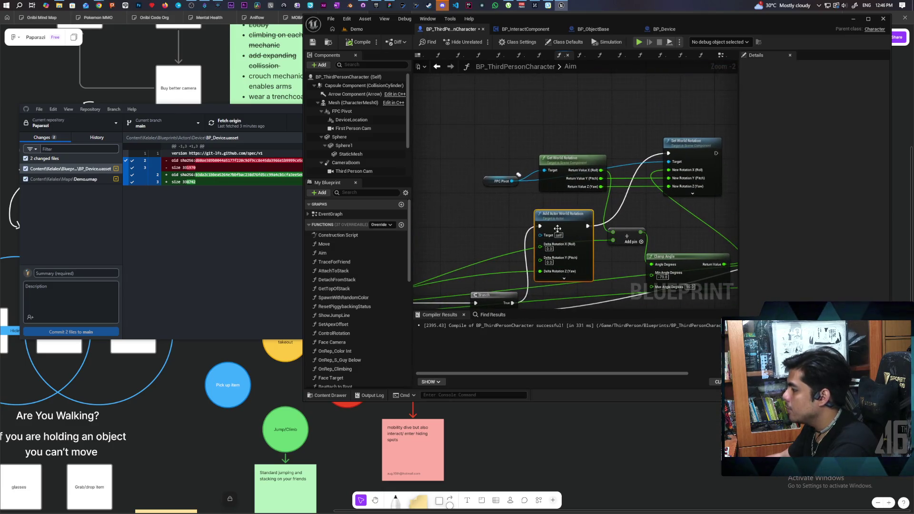
mouse_move(557, 228)
left_mouse_down()
mouse_move(468, 181)
mouse_move(476, 147)
mouse_move(441, 149)
left_mouse_up()
mouse_move(504, 142)
left_mouse_down()
mouse_move(584, 137)
mouse_move(478, 141)
left_mouse_up()
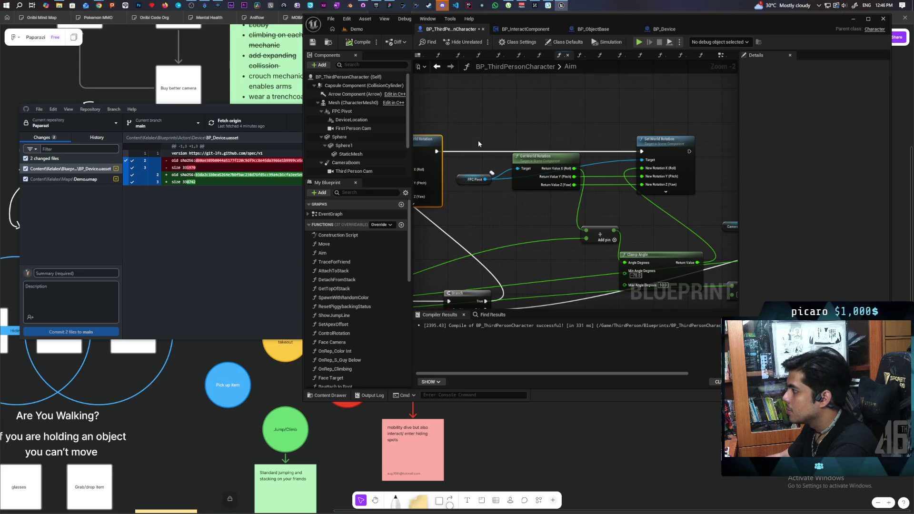
Step: Select the FPC Pivot and Get World Rotation nodes, then reselect Add Actor World Rotation
left_click_drag(486, 195, 548, 166)
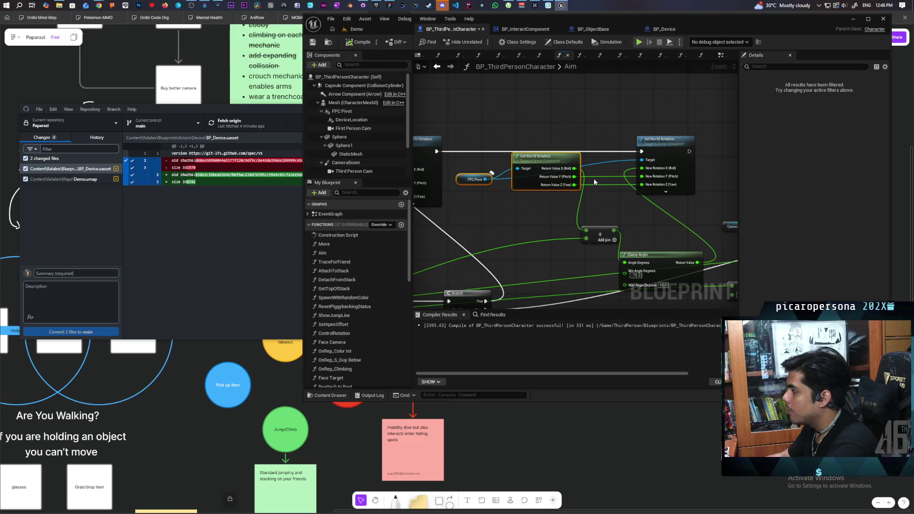
left_click_drag(622, 218, 578, 170)
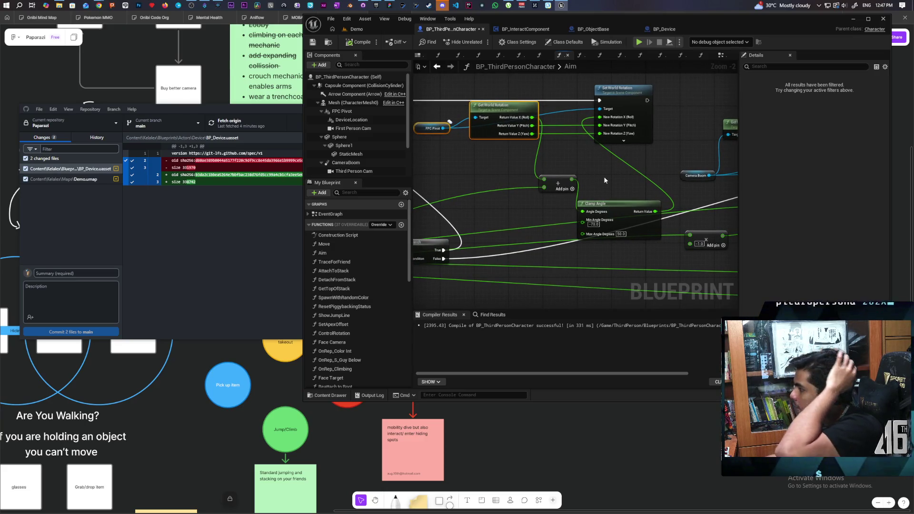
mouse_move(532, 177)
left_mouse_down()
mouse_move(585, 190)
mouse_move(657, 188)
mouse_move(583, 191)
mouse_move(572, 211)
mouse_move(547, 202)
left_mouse_up()
left_click_drag(487, 113, 663, 122)
left_click(618, 153)
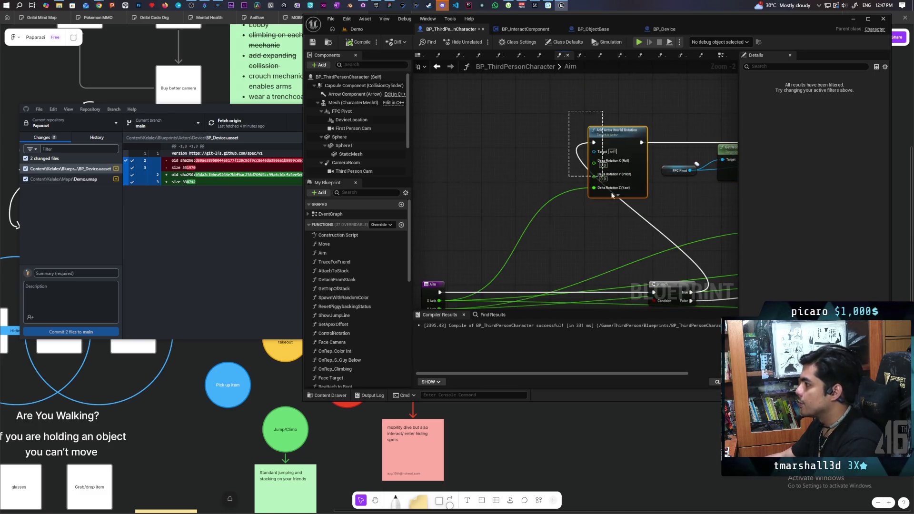
Step: Add the comment 'Up Down' to the FPC Pivot Set World Rotation node
mouse_move(619, 152)
left_mouse_down()
mouse_move(551, 214)
mouse_move(568, 198)
mouse_move(587, 203)
left_mouse_up()
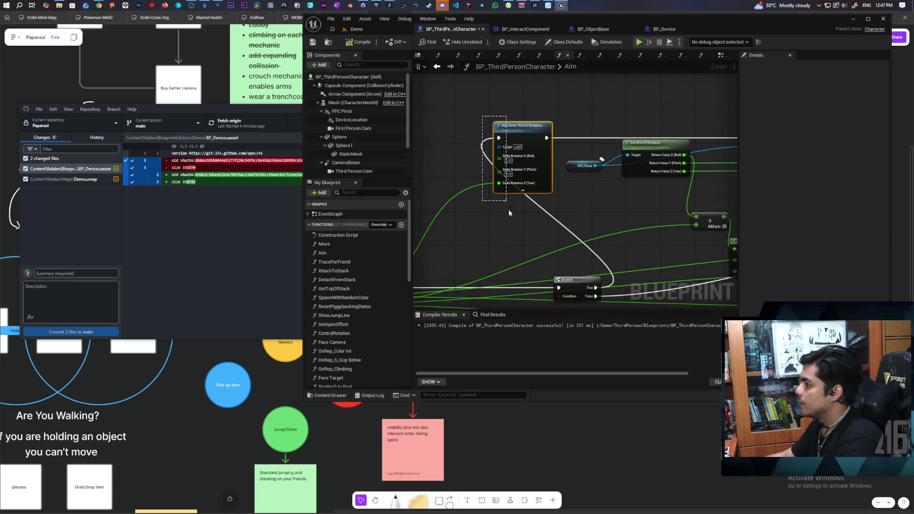
mouse_move(499, 196)
left_mouse_down()
mouse_move(559, 244)
mouse_move(533, 262)
left_mouse_up()
left_click_drag(530, 130, 569, 235)
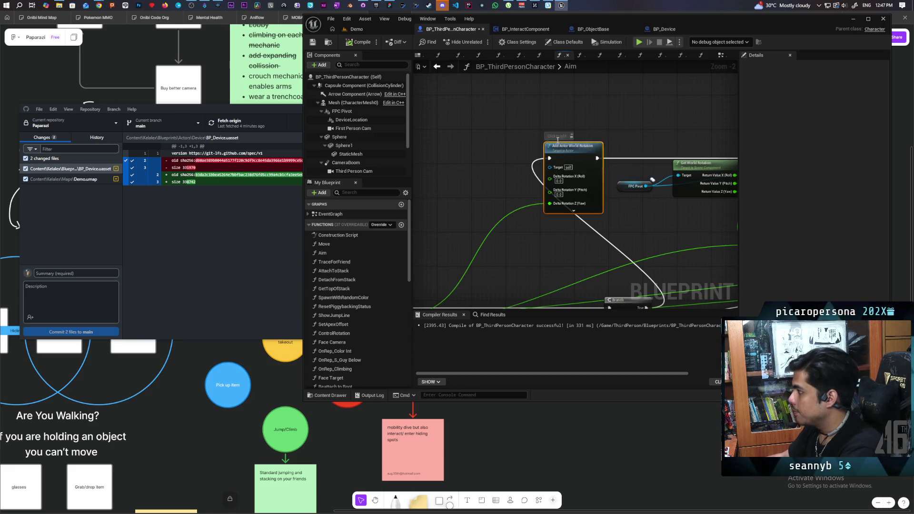
left_click(556, 137)
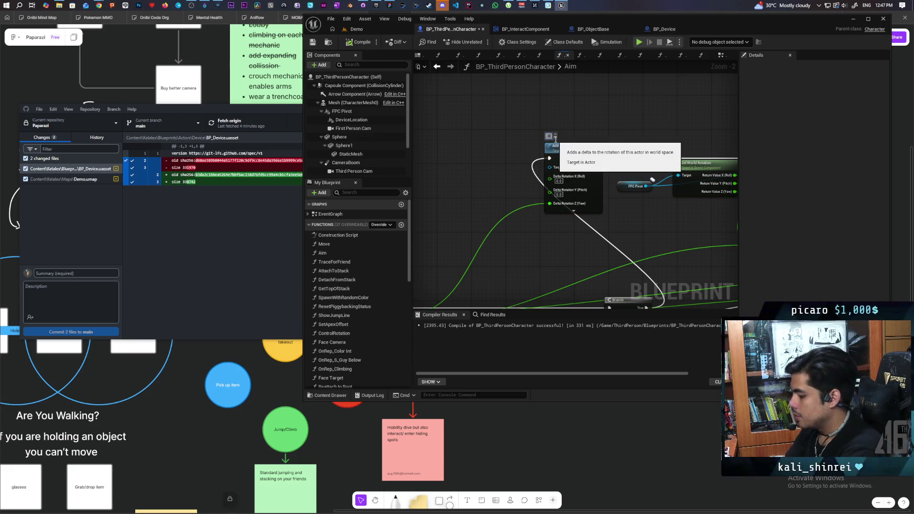
Step: Survey the Aim graph and box-select the Add and Clamp Angle (-70 to 50) nodes
left_click_drag(609, 135, 381, 165)
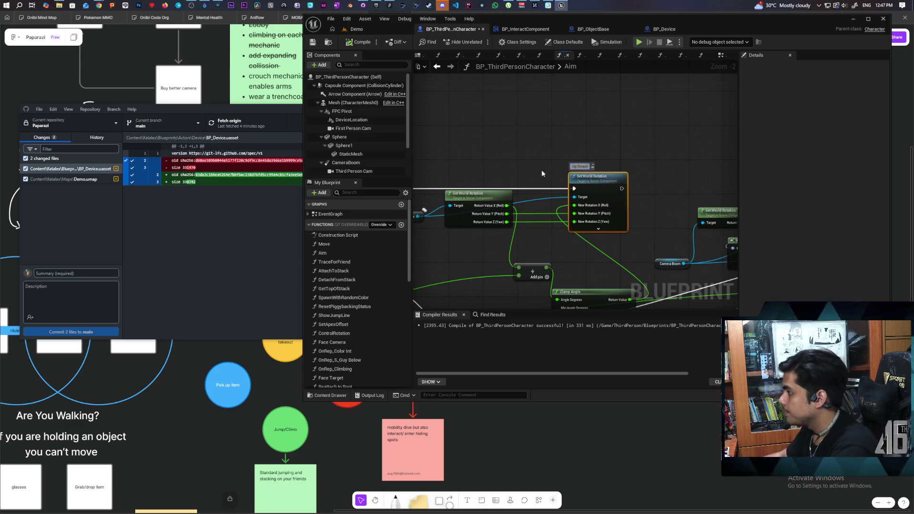
scroll(548, 164, "down", 2)
left_click_drag(555, 156, 599, 163)
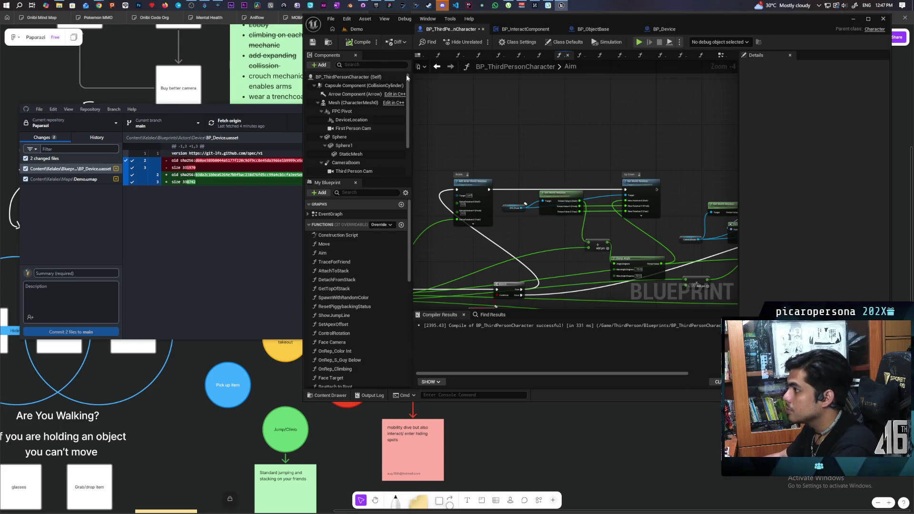
mouse_move(473, 274)
left_mouse_down()
mouse_move(590, 188)
mouse_move(590, 217)
mouse_move(526, 218)
mouse_move(579, 214)
mouse_move(550, 217)
left_mouse_up()
scroll(558, 187, "up", 2)
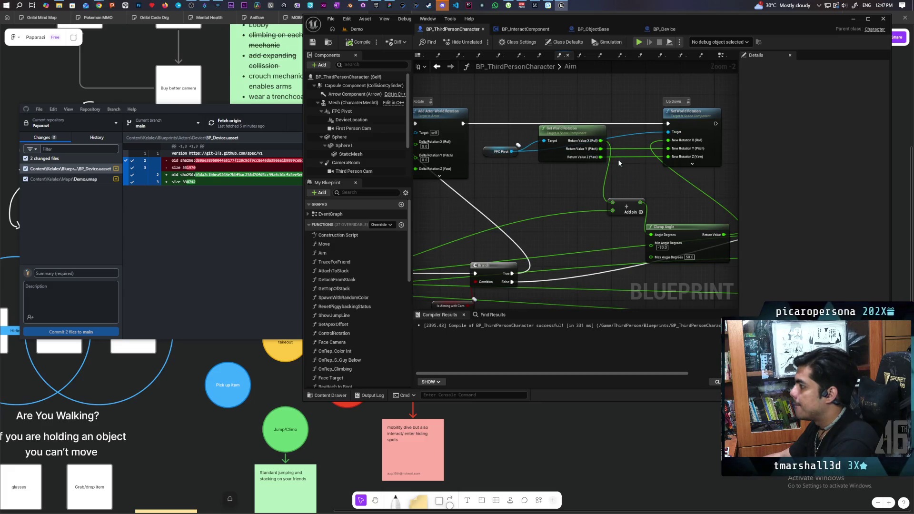
mouse_move(612, 170)
left_mouse_down()
mouse_move(637, 142)
mouse_move(592, 151)
mouse_move(669, 133)
mouse_move(593, 175)
mouse_move(572, 172)
mouse_move(656, 143)
mouse_move(605, 157)
mouse_move(568, 152)
mouse_move(595, 151)
left_mouse_up()
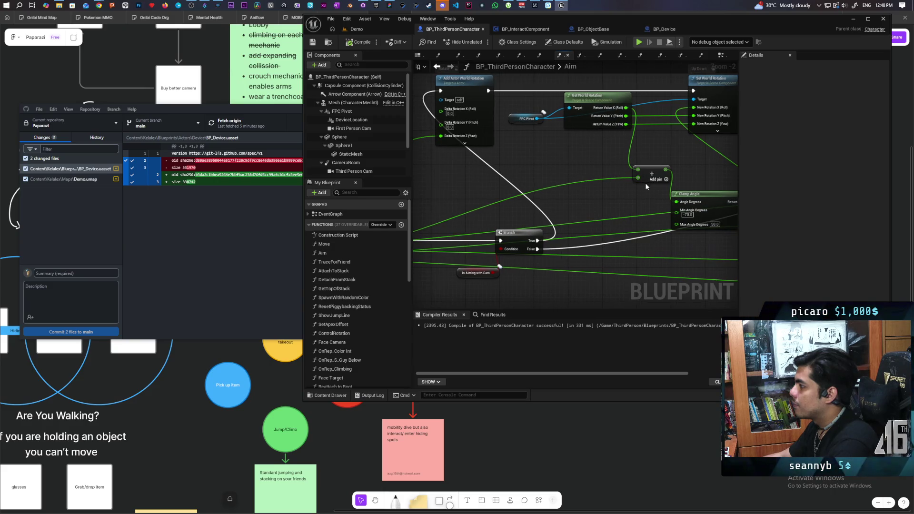
mouse_move(645, 186)
left_mouse_down()
mouse_move(623, 187)
mouse_move(616, 166)
left_mouse_up()
mouse_move(714, 164)
left_mouse_down()
mouse_move(619, 210)
mouse_move(589, 206)
left_mouse_up()
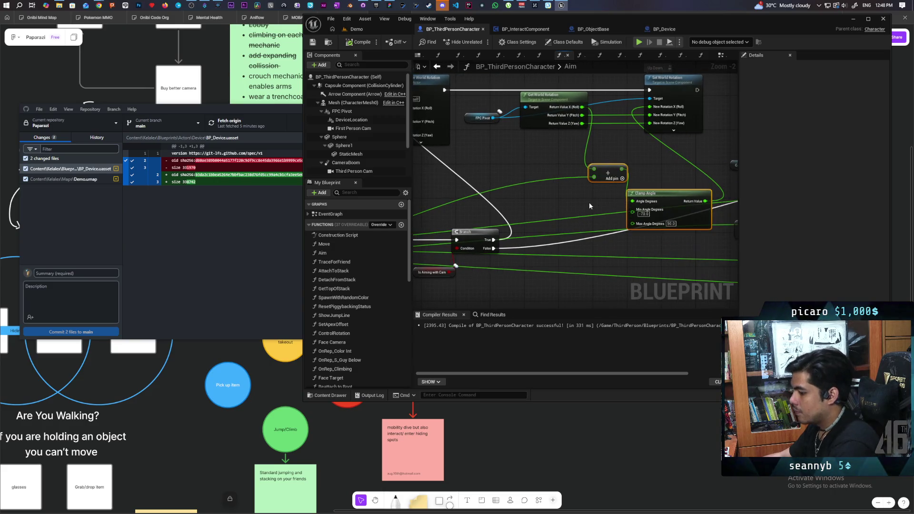
Step: Duplicate the Add and Clamp Angle nodes and position the copies
key("ctrl+c")
key("ctrl+v")
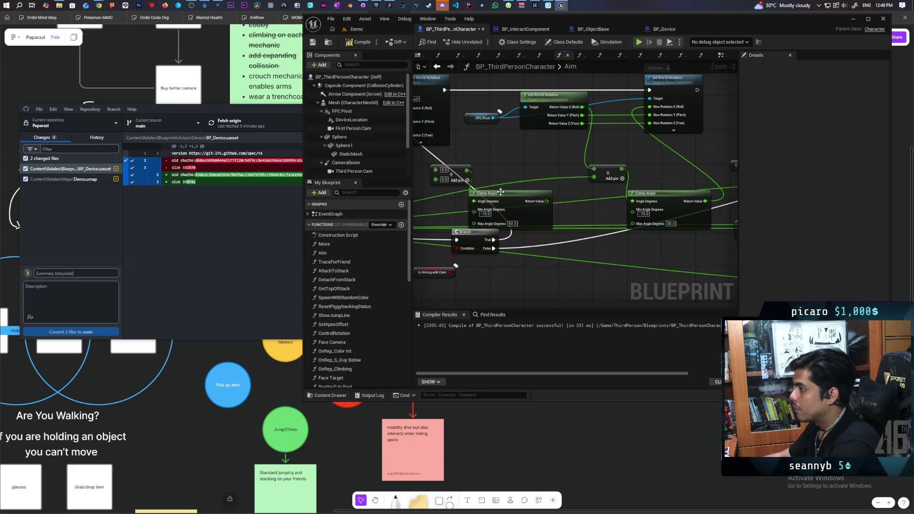
left_click_drag(500, 192, 518, 177)
left_click_drag(458, 171, 450, 162)
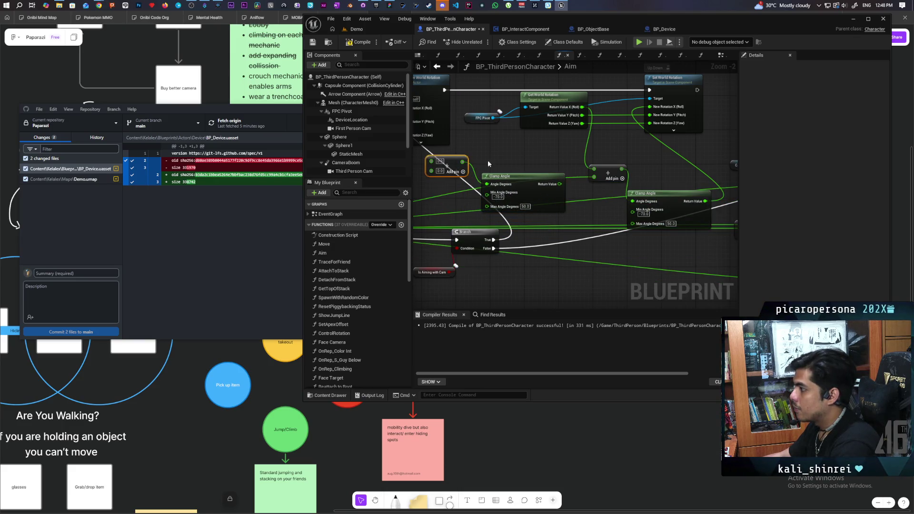
mouse_move(557, 140)
left_mouse_down()
mouse_move(650, 119)
mouse_move(656, 128)
mouse_move(503, 153)
left_mouse_up()
Step: Wire Aim Y Axis into Add, set Clamp Angle minimum to -50, and drive New Rotation yaw
left_click_drag(592, 150, 580, 161)
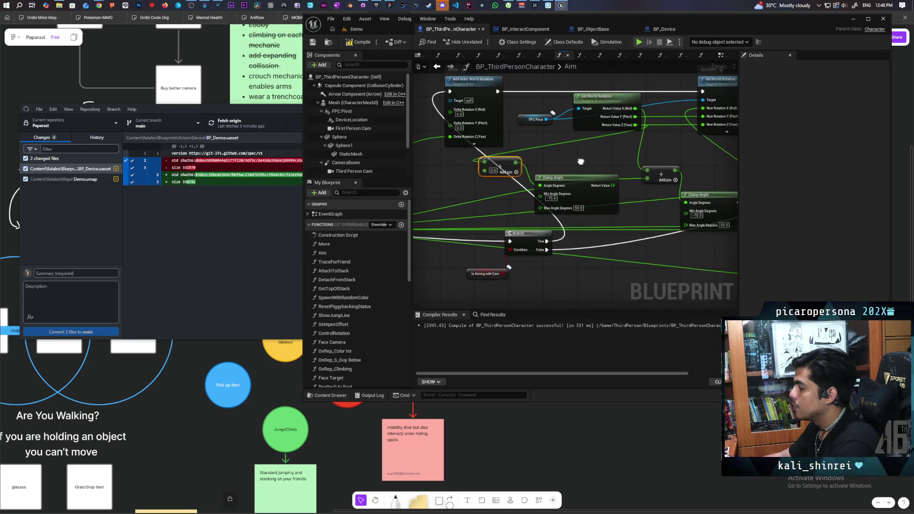
left_click(499, 100)
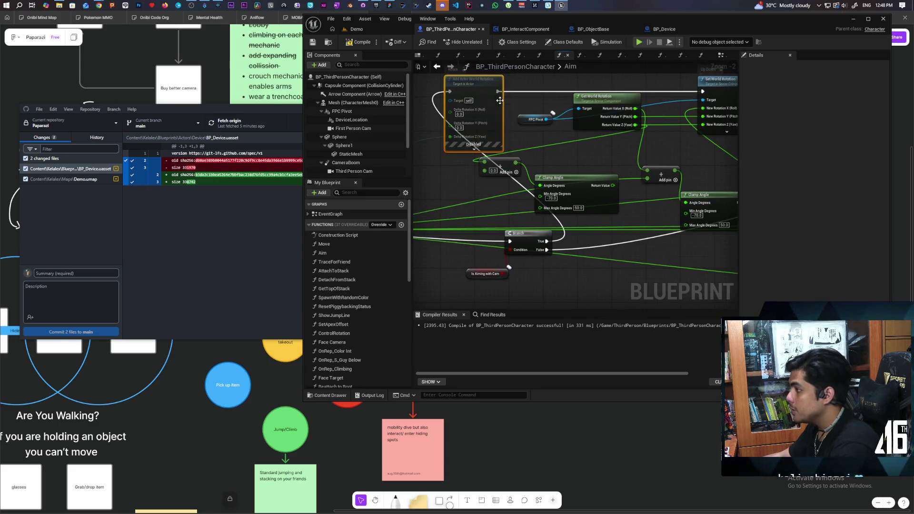
left_click_drag(571, 164, 529, 165)
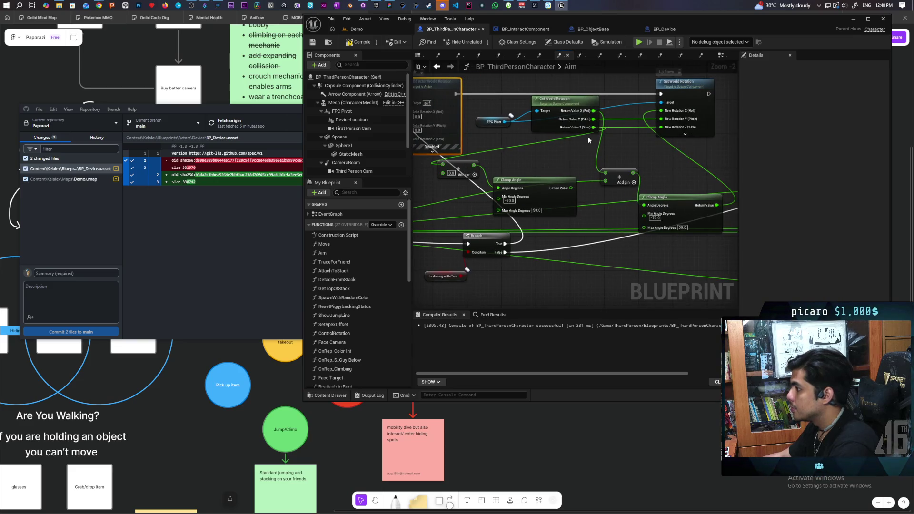
mouse_move(587, 136)
left_mouse_down()
mouse_move(553, 167)
mouse_move(648, 126)
left_mouse_up()
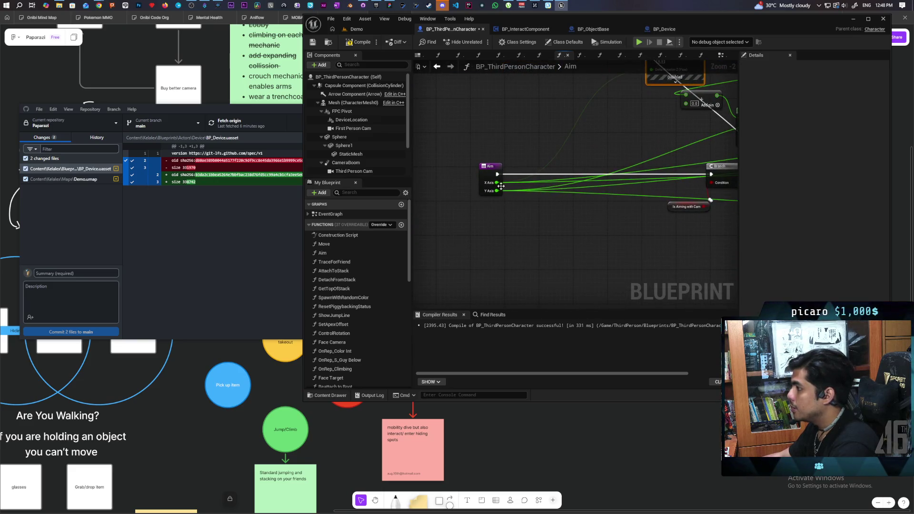
mouse_move(497, 190)
left_mouse_down()
mouse_move(552, 205)
mouse_move(687, 107)
mouse_move(642, 148)
mouse_move(567, 188)
left_mouse_up()
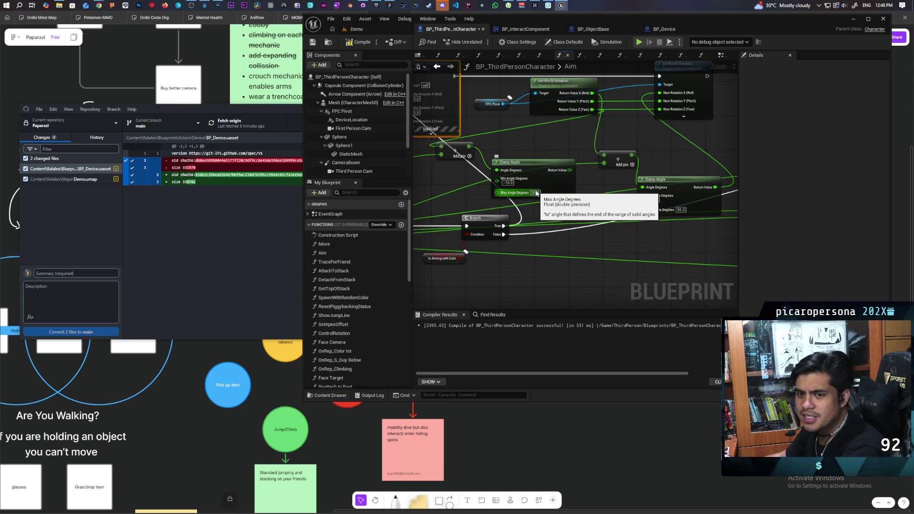
left_click(507, 183)
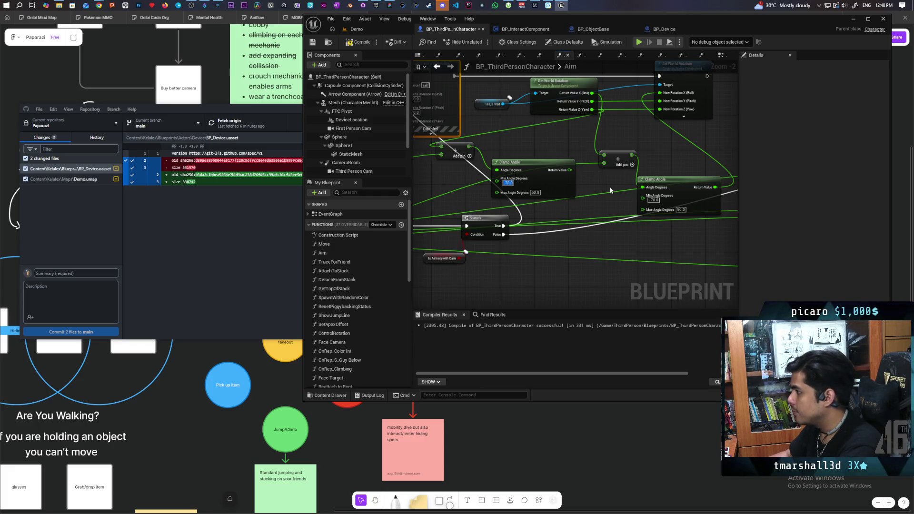
left_click(610, 190)
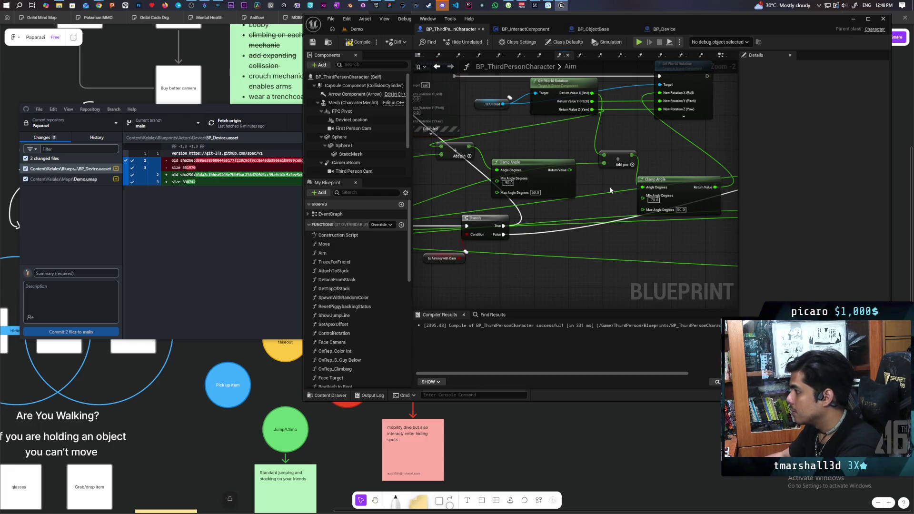
left_click_drag(569, 170, 660, 110)
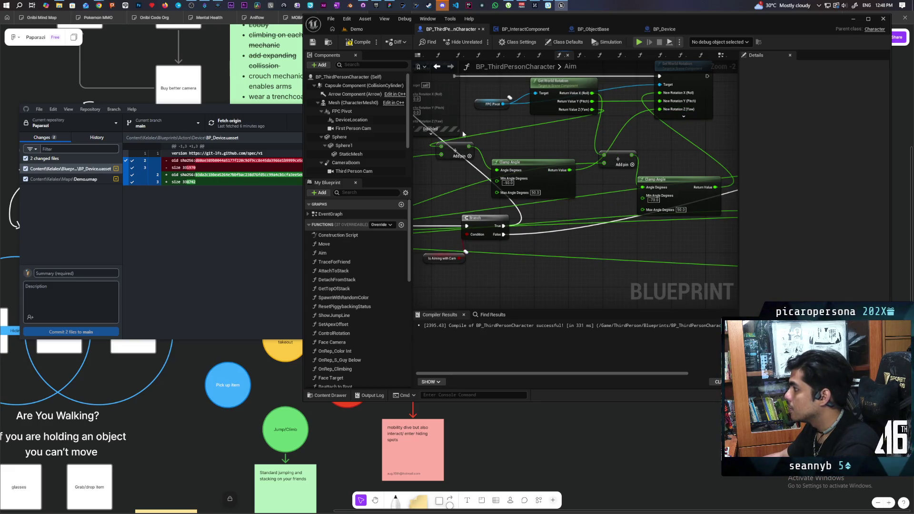
left_click(387, 28)
Step: Start a multiplayer play session, walk to the camera device and pick it up
left_click(480, 41)
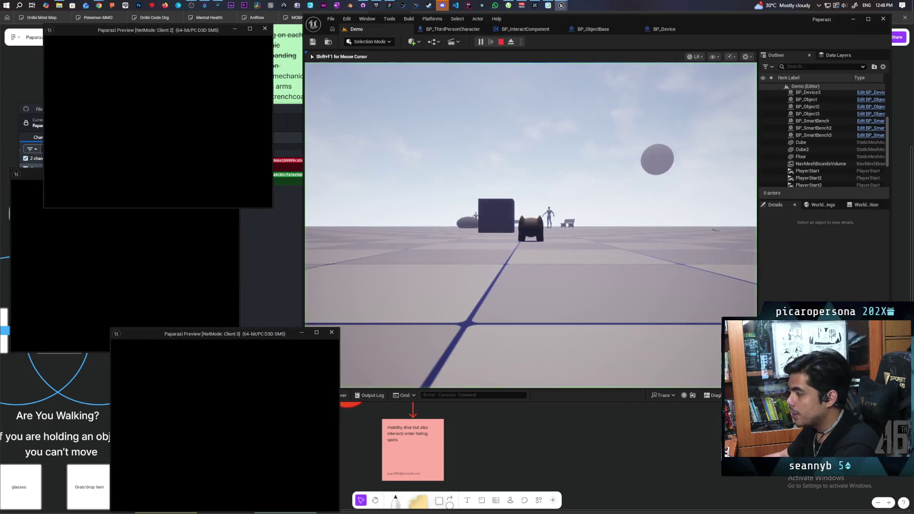
left_click(346, 342)
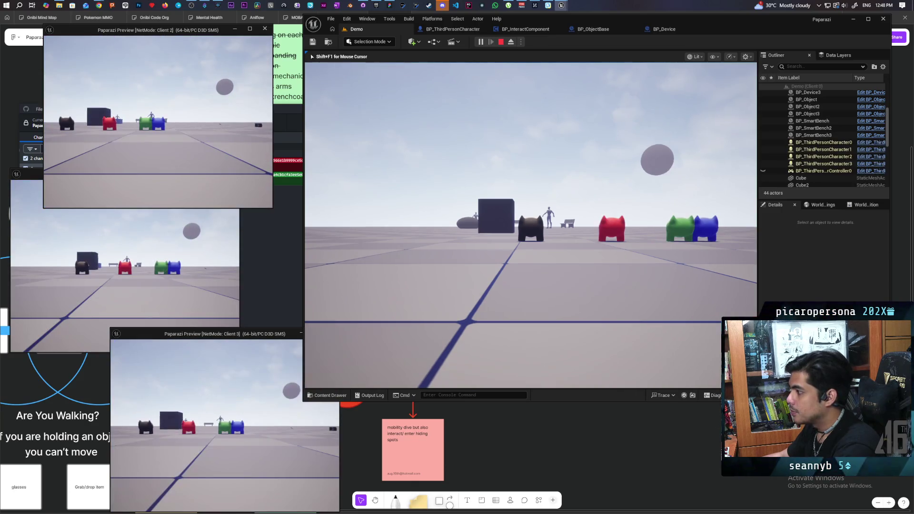
key("w")
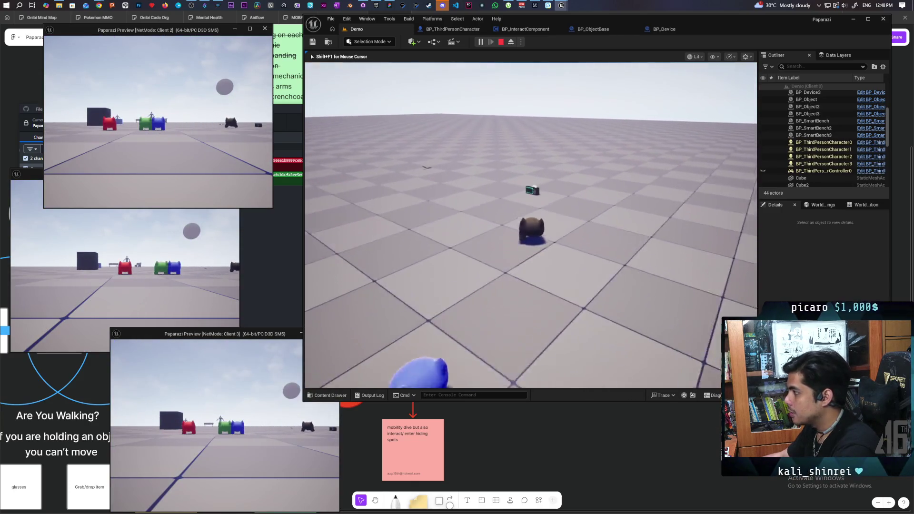
key("e")
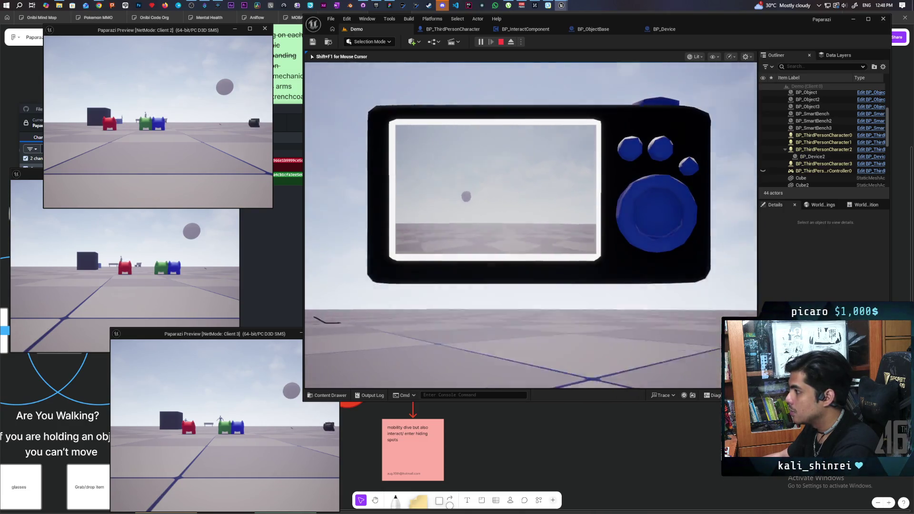
Step: Snap two photos, stop the session, and bring up BP_ObjectBase's EventGraph
left_click(530, 225)
left_click(530, 224)
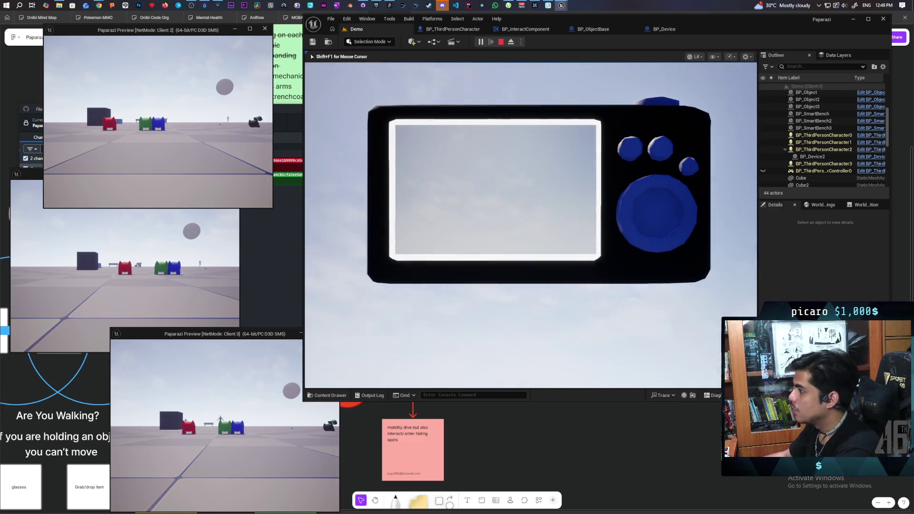
key("Escape")
left_click(592, 29)
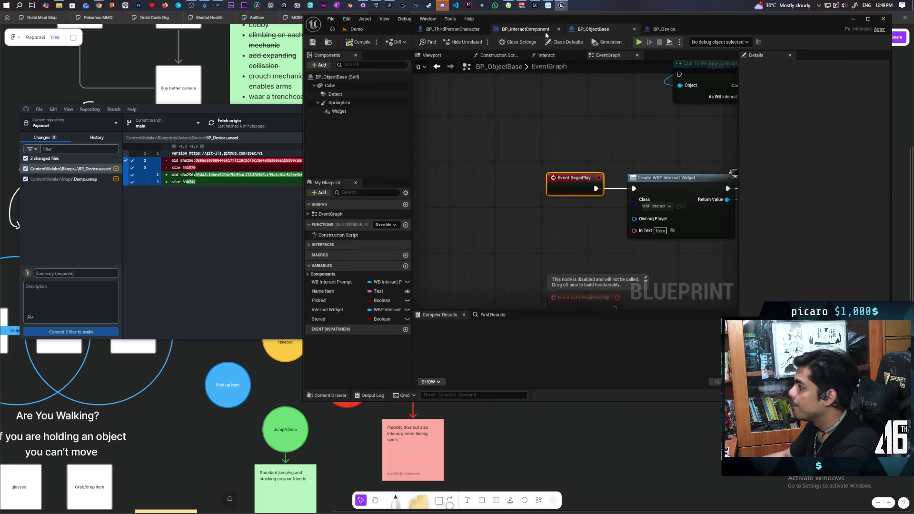
Step: In the Aim graph, wire Clamp Angle's result into Set World Rotation and yaw to New Rotation Z
left_click(453, 29)
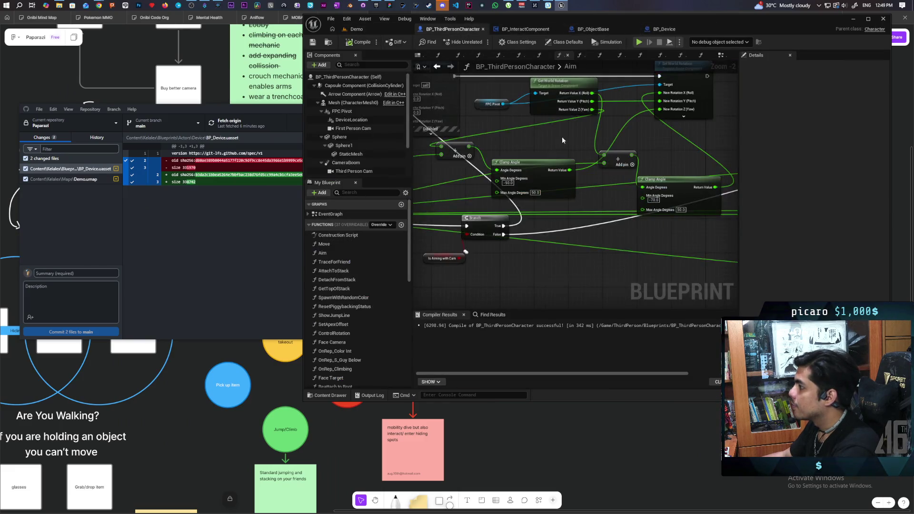
scroll(562, 140, "up", 2)
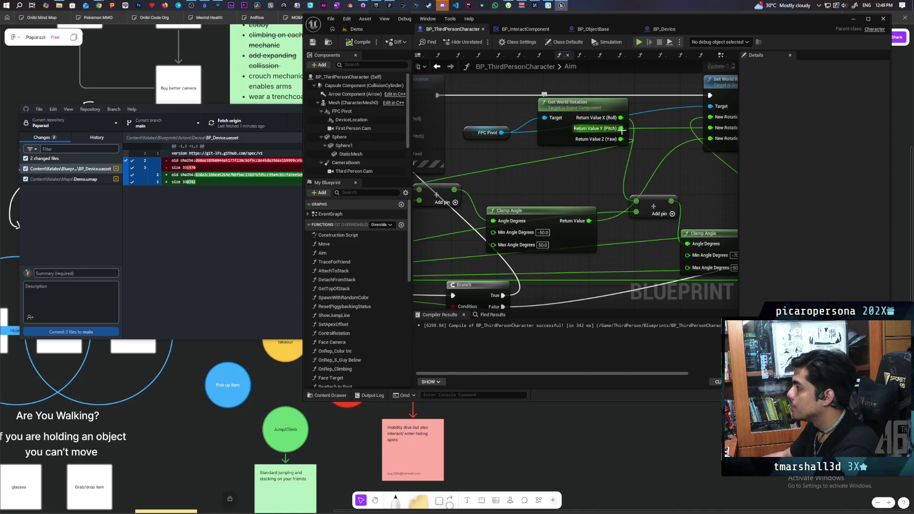
mouse_move(621, 128)
left_mouse_down()
mouse_move(513, 195)
mouse_move(526, 185)
mouse_move(591, 190)
left_mouse_up()
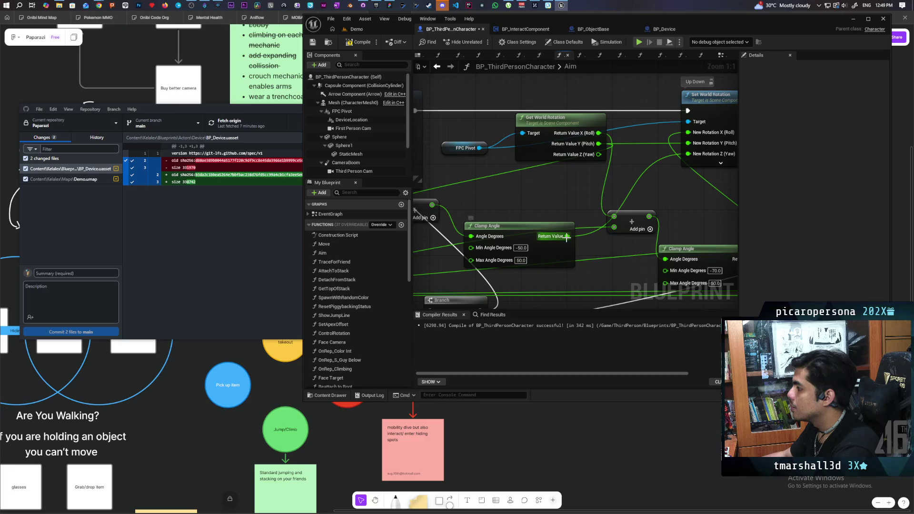
left_click_drag(567, 236, 687, 154)
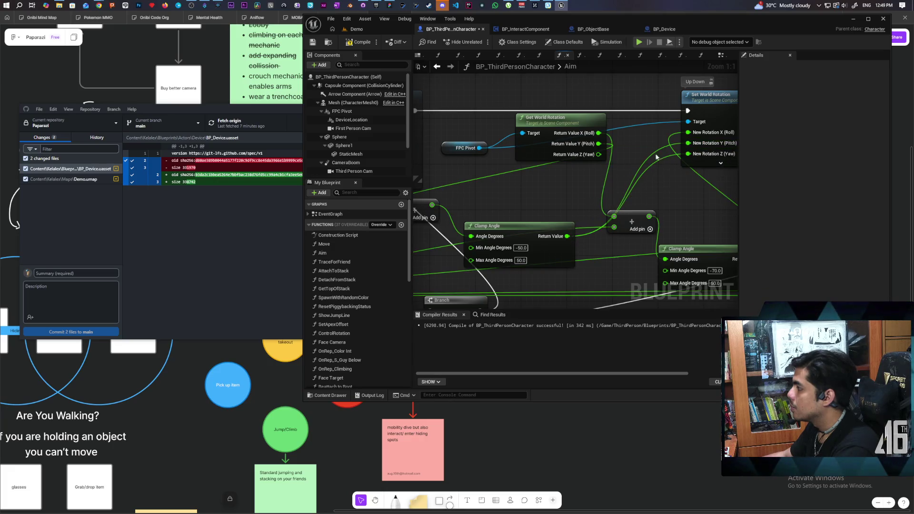
left_click_drag(598, 154, 687, 155)
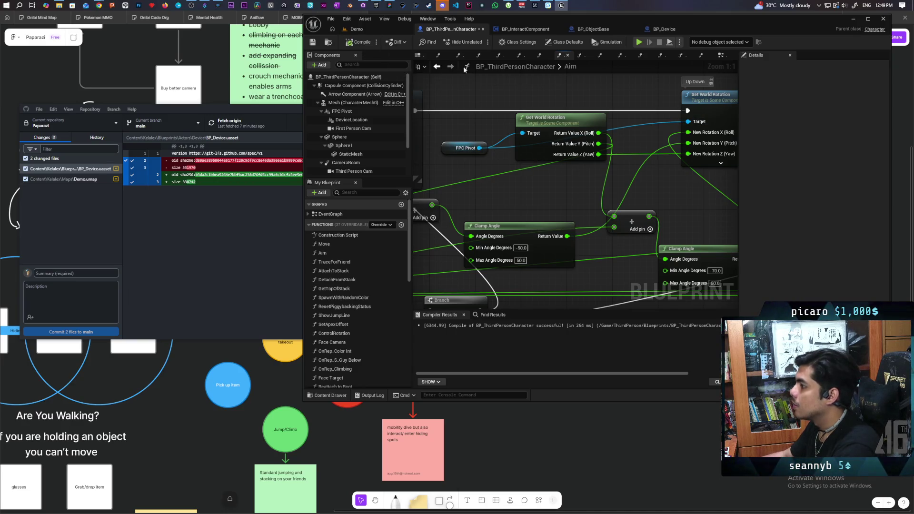
left_click(357, 29)
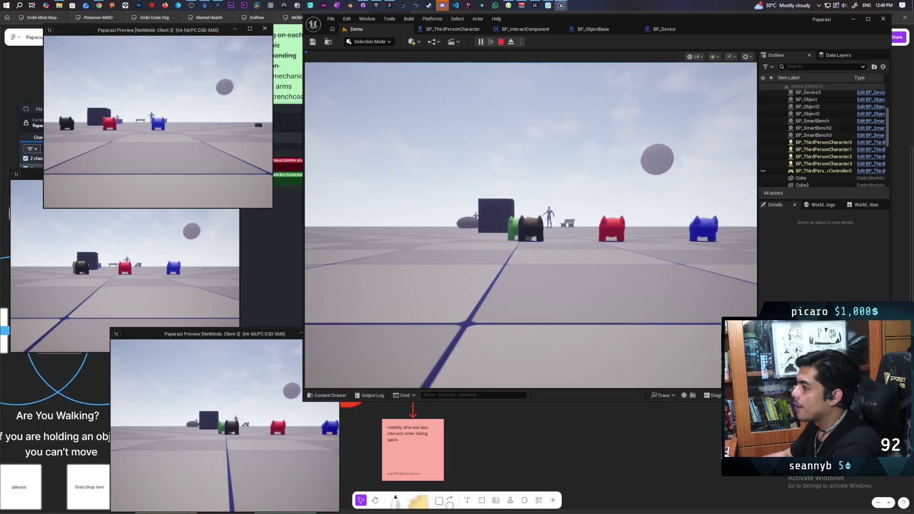
Step: Walk to the camera device and pick it up to check its first-person view, then stop playing
left_click(361, 342)
key("w")
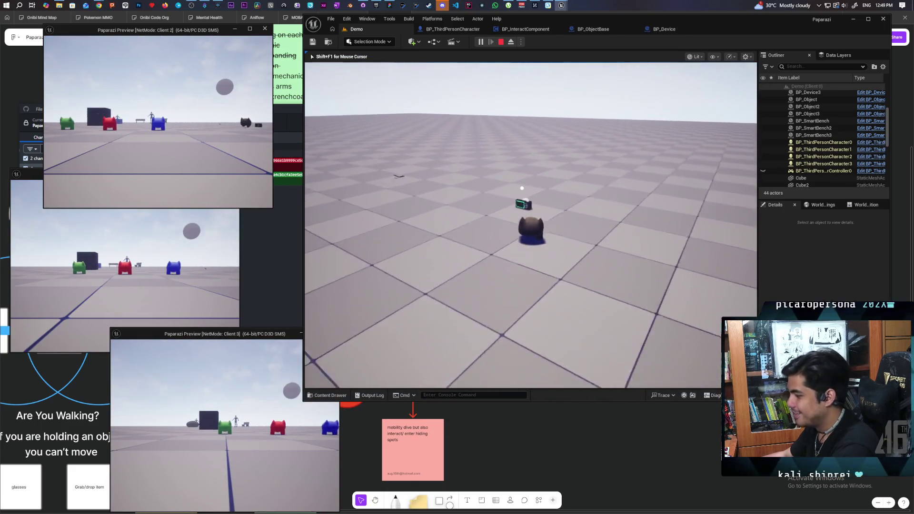
key("e")
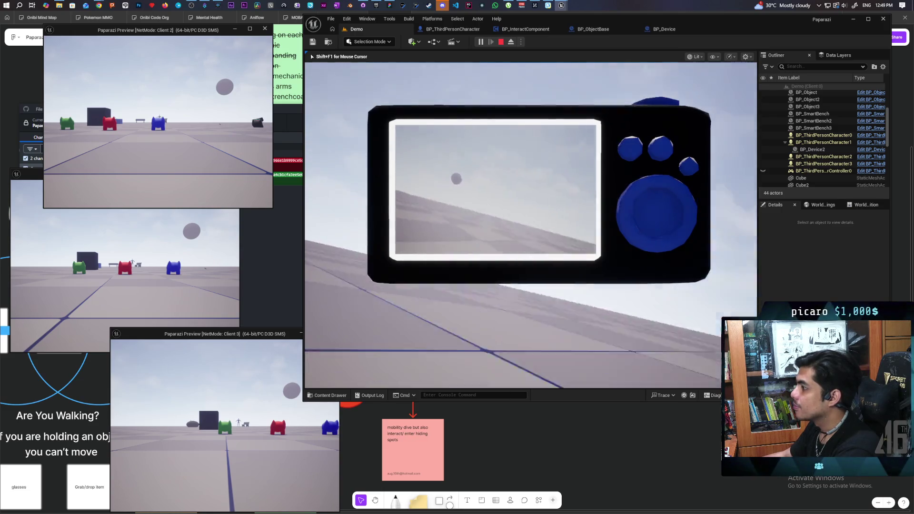
key("Escape")
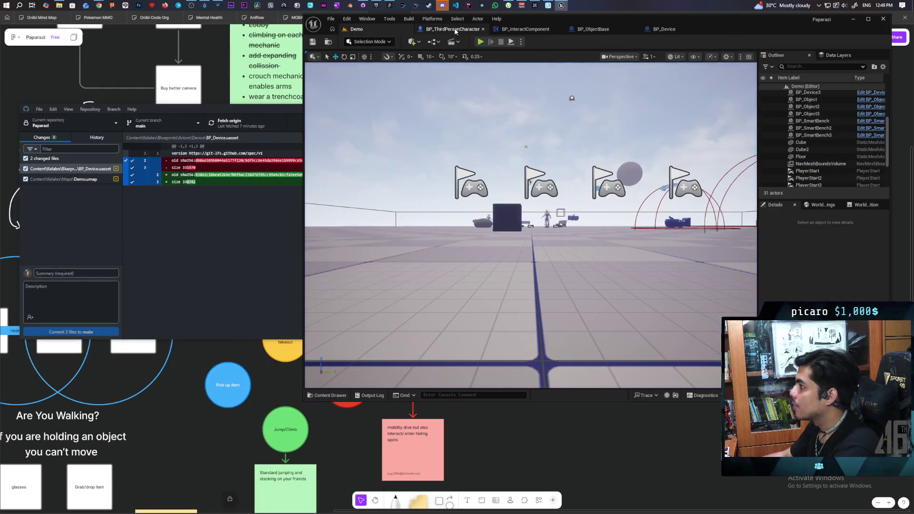
left_click(455, 29)
Step: Select the FPC Pivot and Get World Rotation nodes and inspect FPC Pivot's component properties
mouse_move(542, 199)
left_mouse_down()
mouse_move(549, 220)
mouse_move(547, 198)
mouse_move(516, 169)
mouse_move(602, 170)
mouse_move(522, 172)
mouse_move(529, 187)
mouse_move(494, 190)
left_mouse_up()
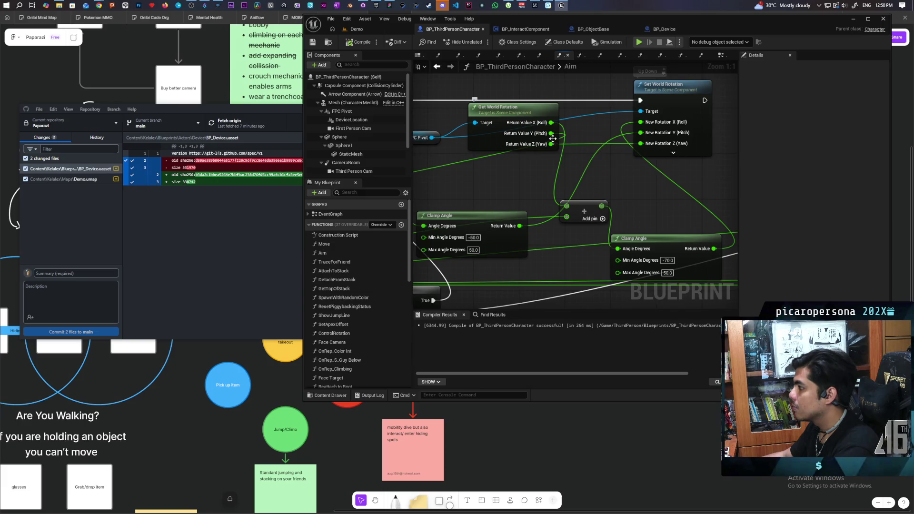
mouse_move(551, 138)
left_mouse_down()
mouse_move(623, 142)
mouse_move(641, 133)
left_mouse_up()
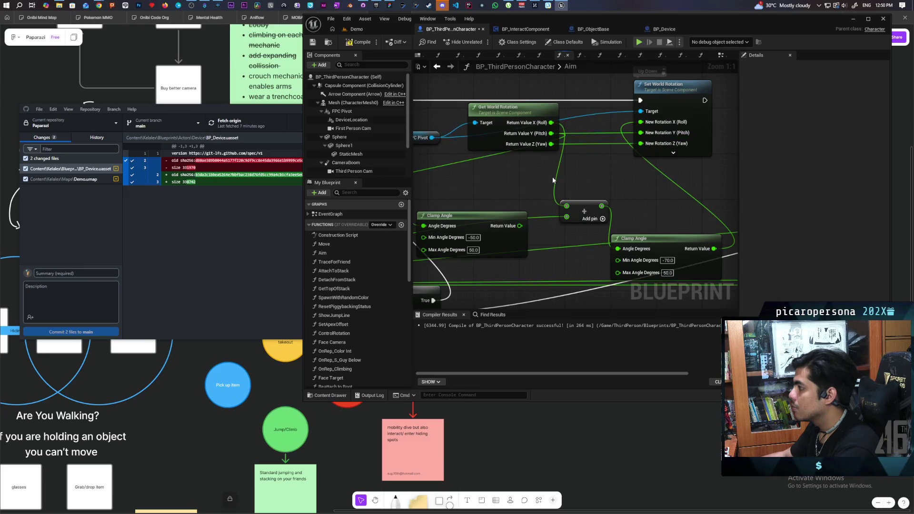
left_click_drag(553, 180, 608, 166)
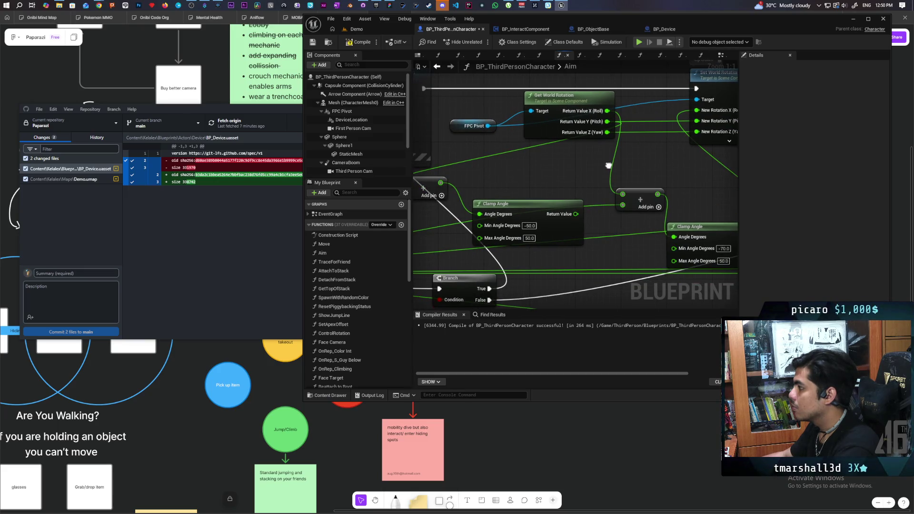
left_click_drag(608, 166, 703, 152)
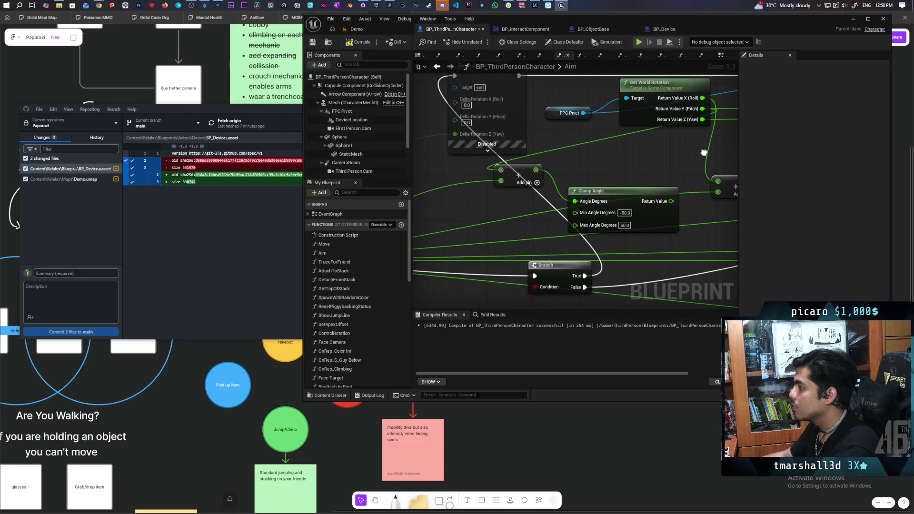
mouse_move(700, 119)
left_mouse_down()
mouse_move(526, 173)
mouse_move(522, 164)
mouse_move(576, 176)
mouse_move(614, 205)
mouse_move(559, 228)
left_mouse_up()
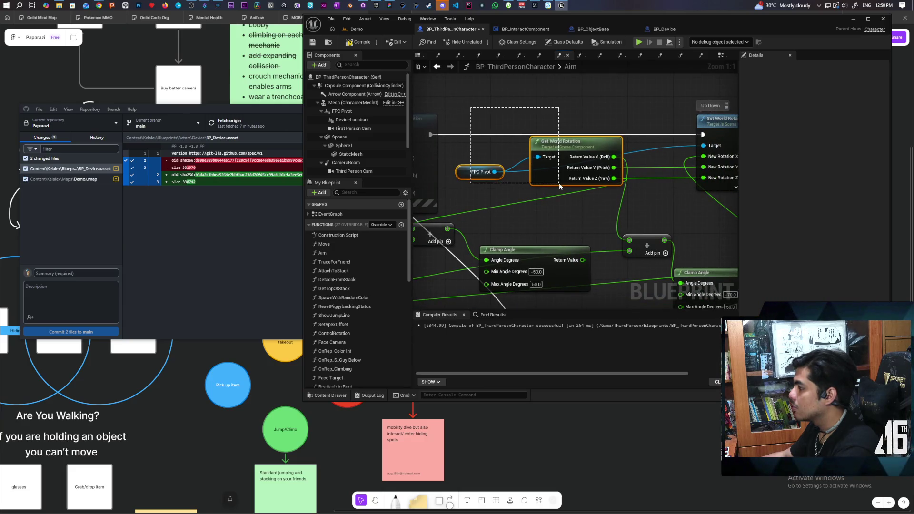
left_click_drag(558, 182, 559, 183)
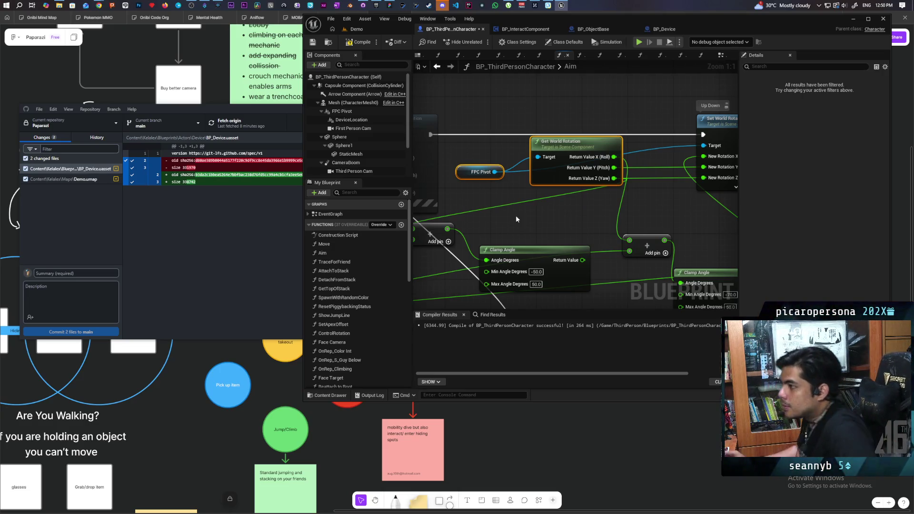
left_click(362, 111)
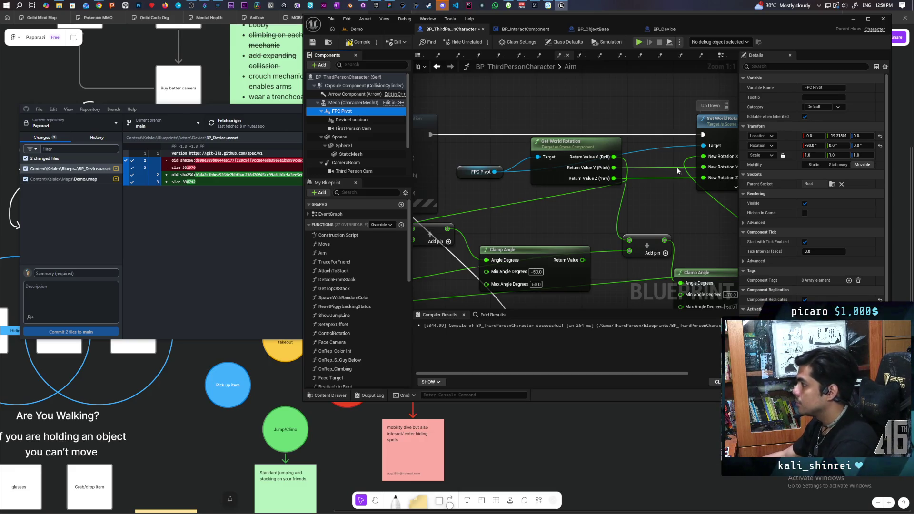
Step: Bring the rotation and clamp nodes into view and recompile BP_ThirdPersonCharacter
mouse_move(659, 200)
left_mouse_down()
mouse_move(653, 186)
mouse_move(665, 187)
left_mouse_up()
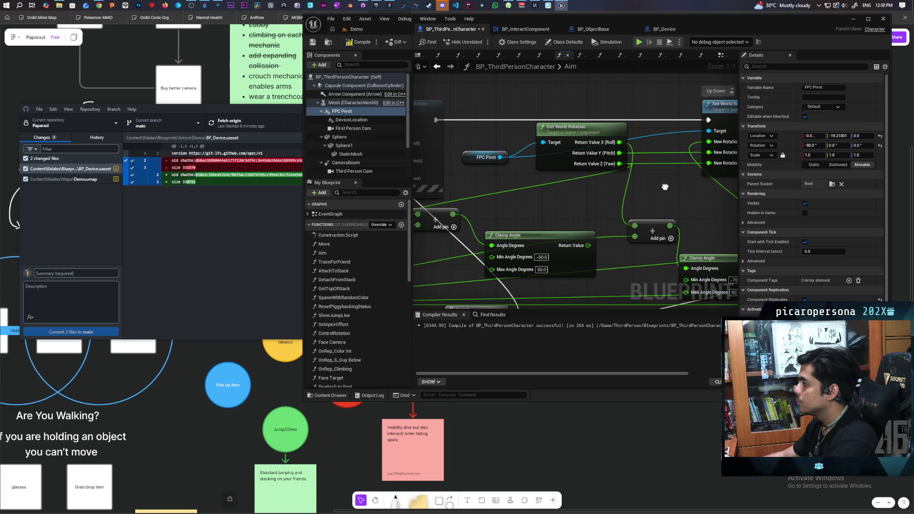
left_click_drag(665, 187, 677, 186)
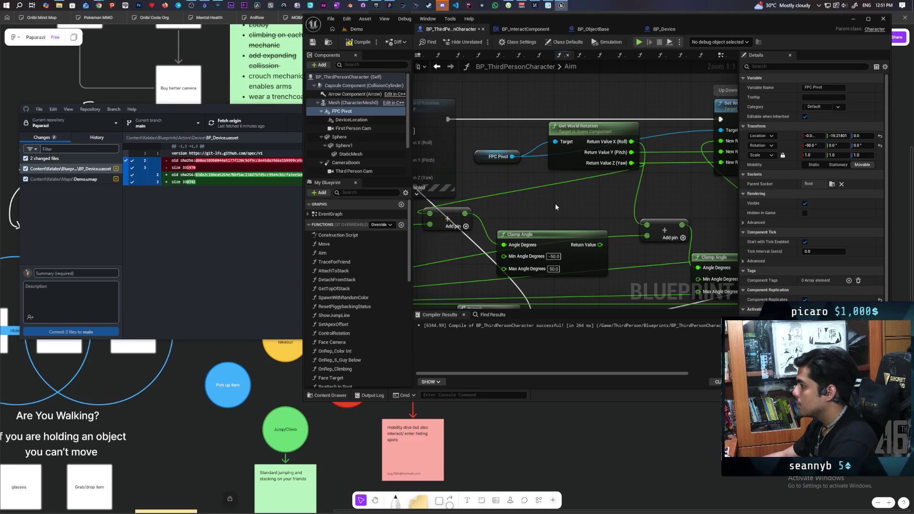
mouse_move(561, 197)
left_mouse_down()
mouse_move(512, 203)
mouse_move(497, 181)
mouse_move(532, 169)
mouse_move(538, 180)
mouse_move(524, 204)
left_mouse_up()
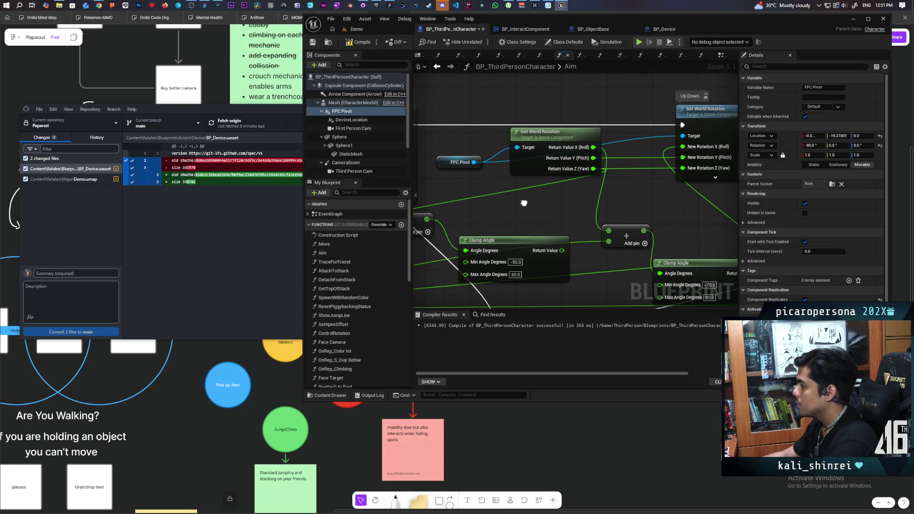
left_click(364, 43)
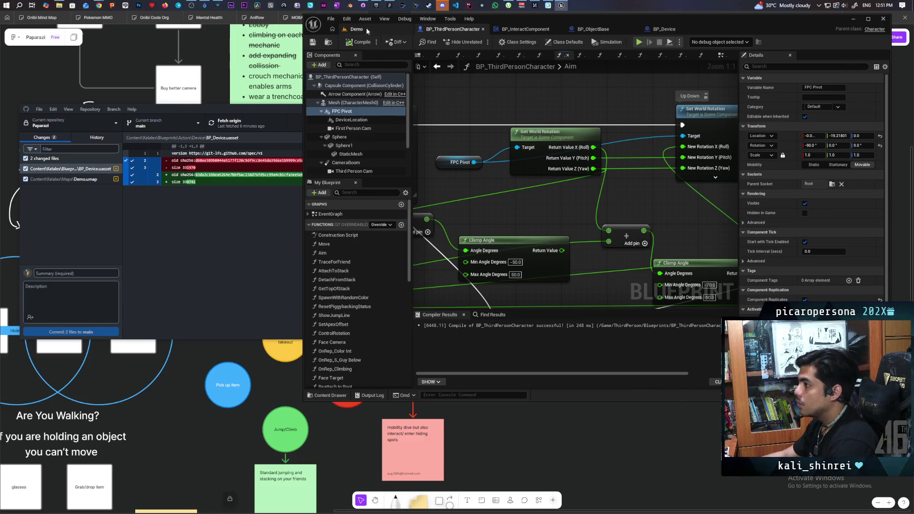
left_click(356, 29)
Step: Run an Alt+P multiplayer playtest, walk to the camera device and pick it up, then stop
key("alt+p")
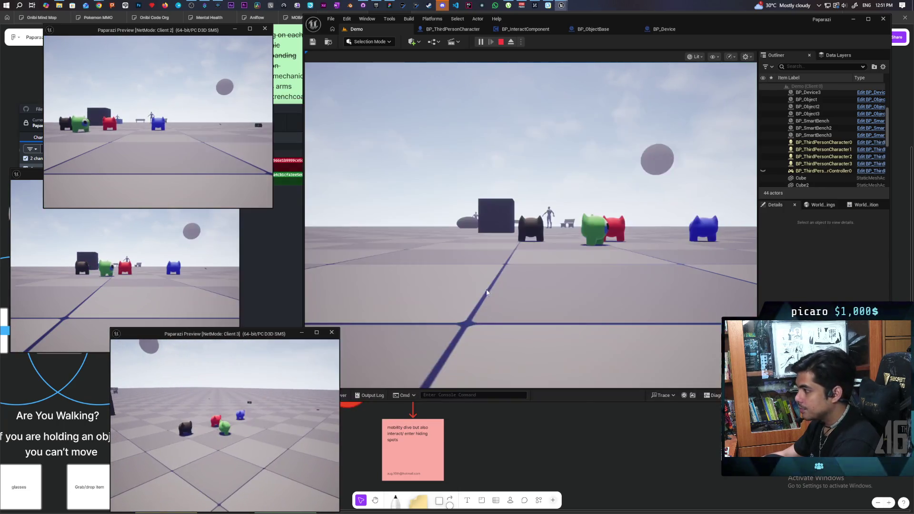
left_click(531, 224)
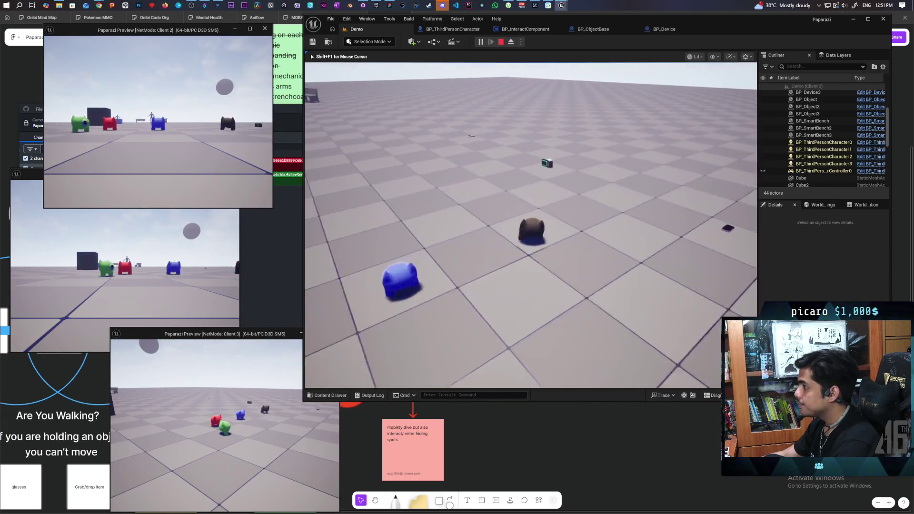
key("w")
key("e")
key("e")
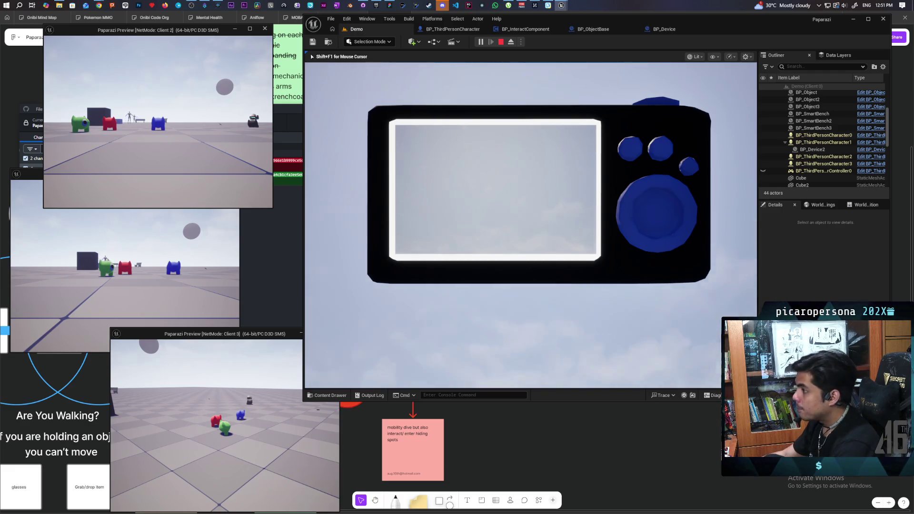
key("Escape")
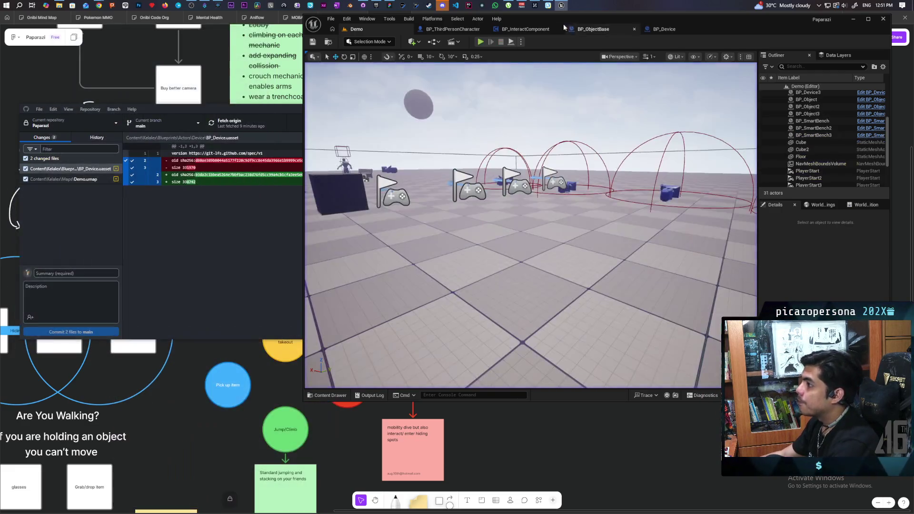
Step: In the character Viewport, toggle FPC Pivot's rotation to Absolute and back to Relative
left_click(443, 30)
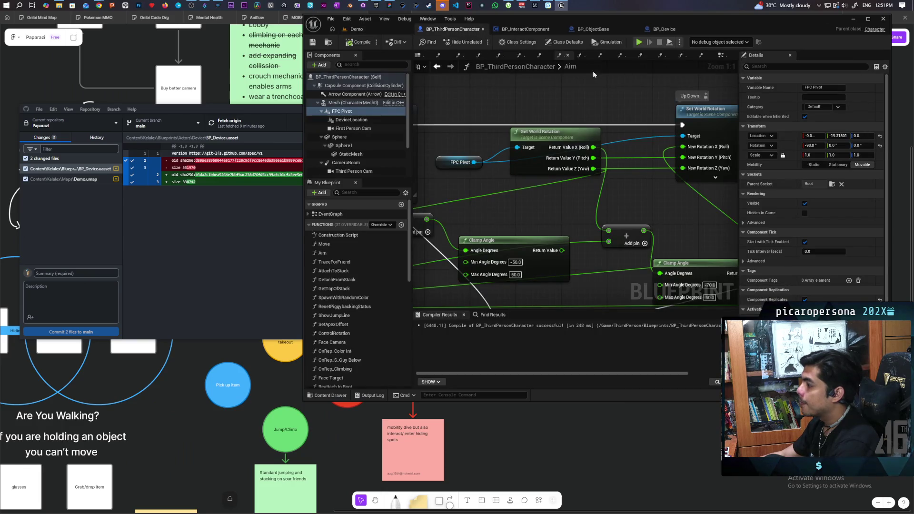
left_click(418, 55)
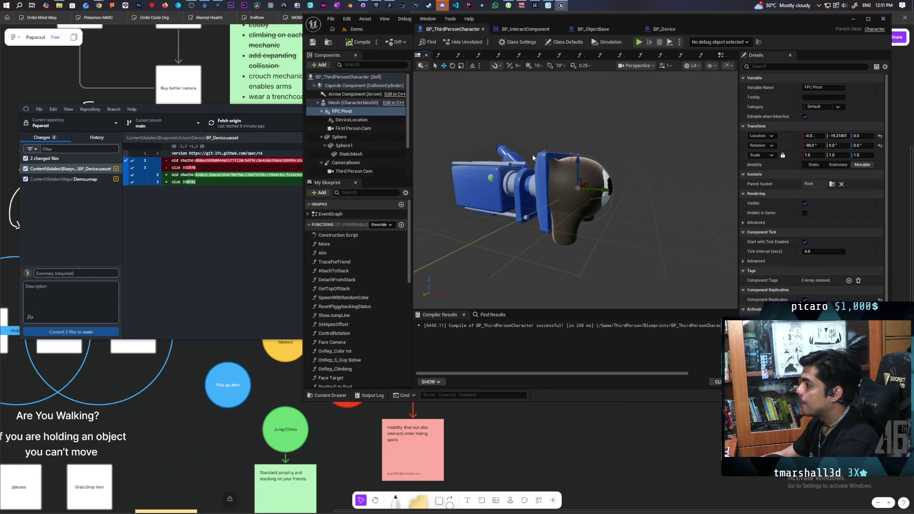
left_click(350, 122)
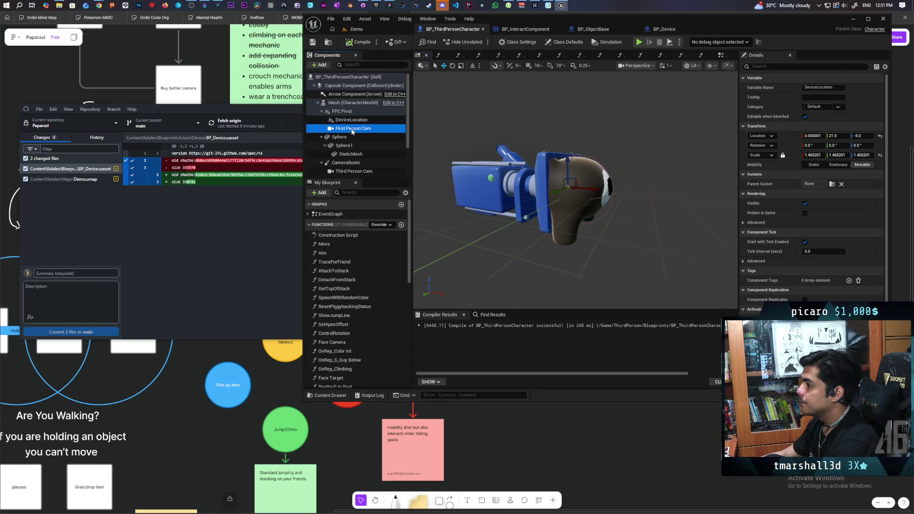
left_click(347, 112)
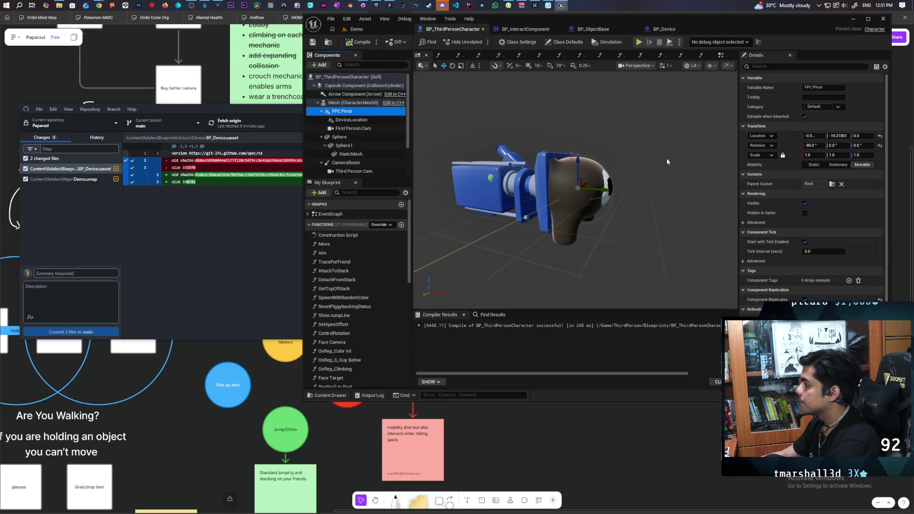
left_click(761, 146)
left_click(768, 172)
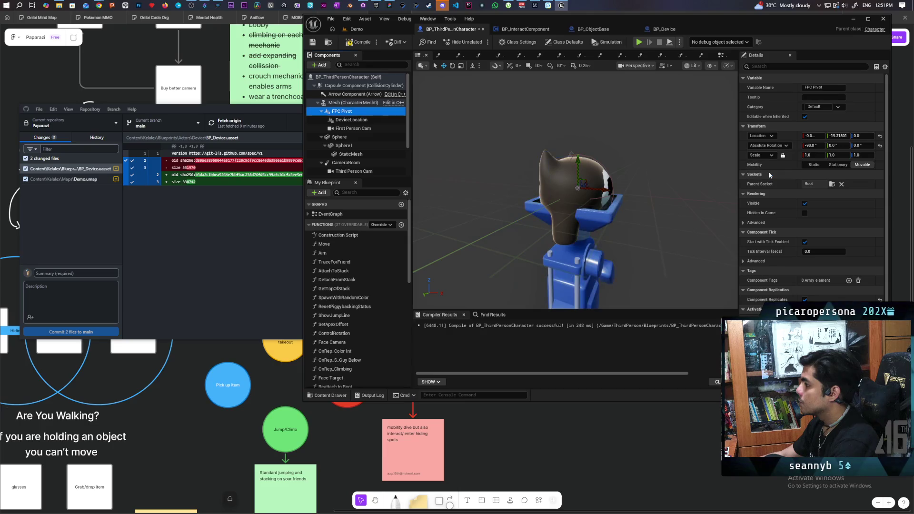
left_click(775, 146)
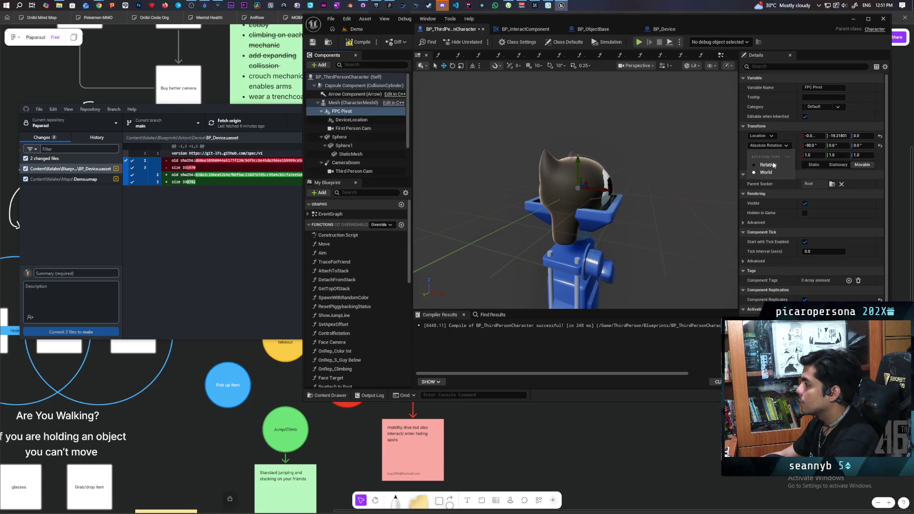
left_click(772, 164)
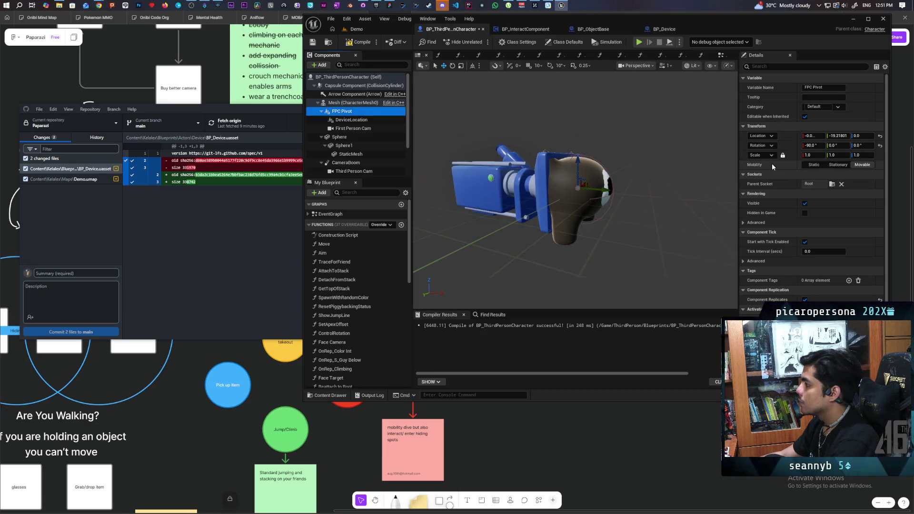
Step: Reset FPC Pivot's rotation to -90, 0, 0 and recompile with F7
left_click(863, 145)
left_click_drag(862, 146, 839, 145)
left_click(853, 145)
type("0")
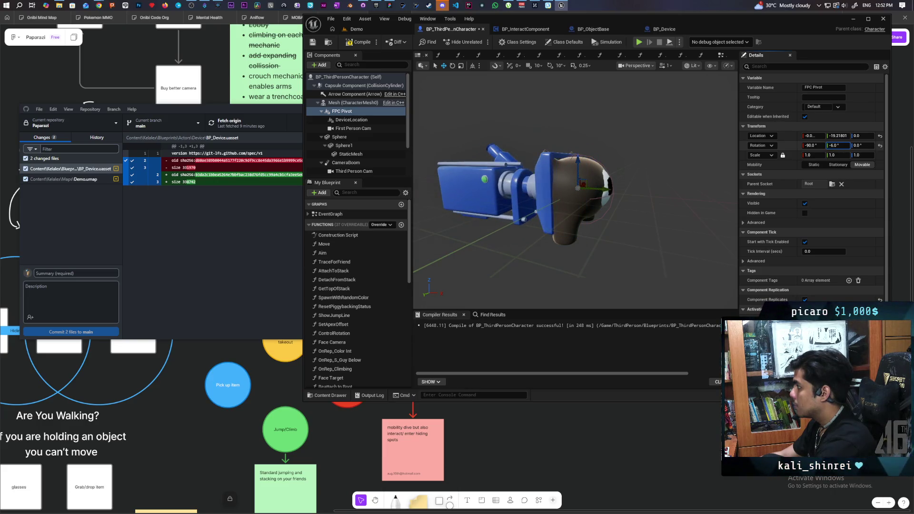
type("0")
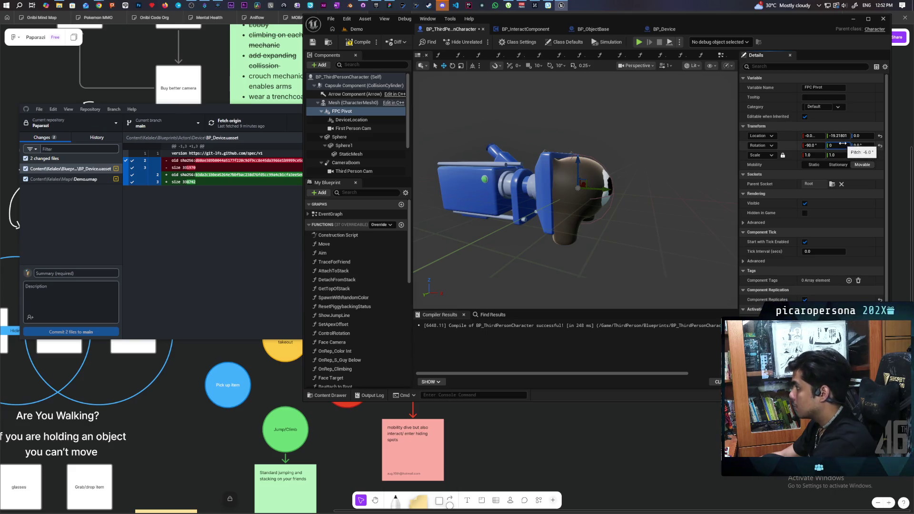
key("Return")
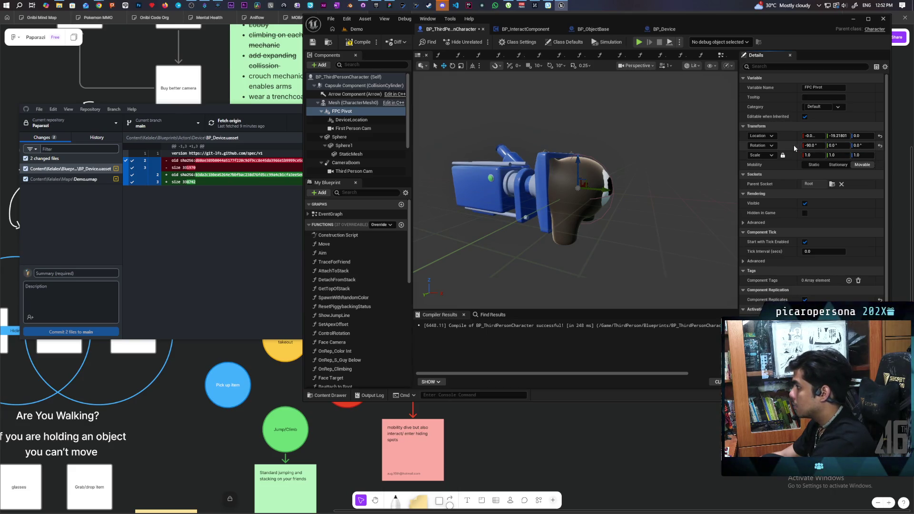
key("F7")
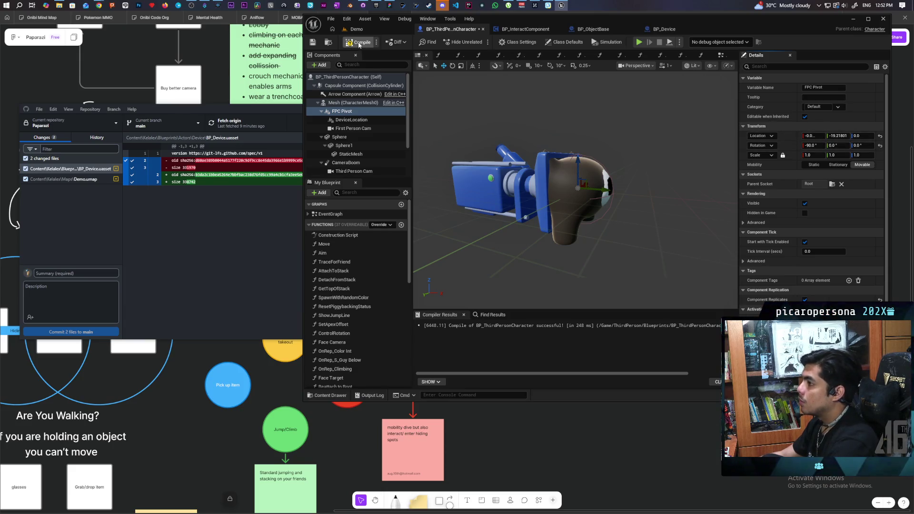
Step: Go to BP_ThirdPersonCharacter's EventGraph and open the Aim function called from Aim Server
left_click(524, 29)
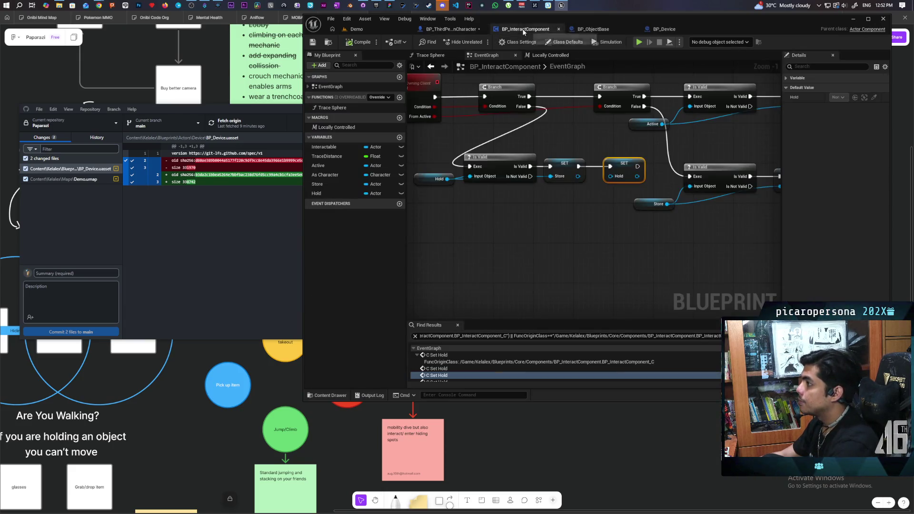
left_click(473, 30)
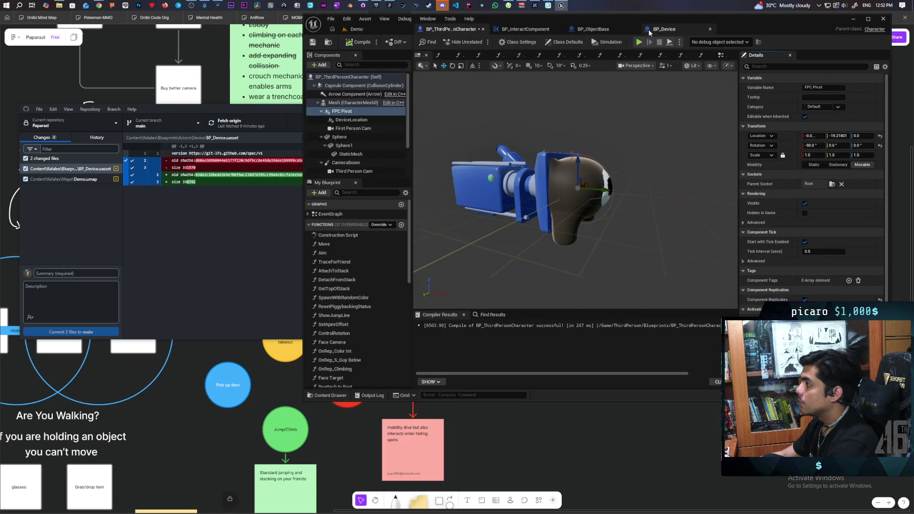
left_click(722, 55)
scroll(605, 230, "up", 3)
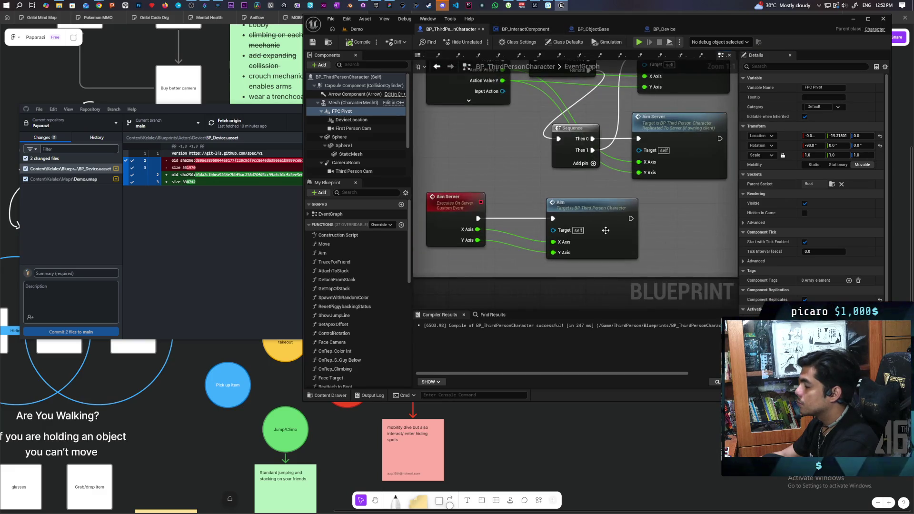
double_click(606, 230)
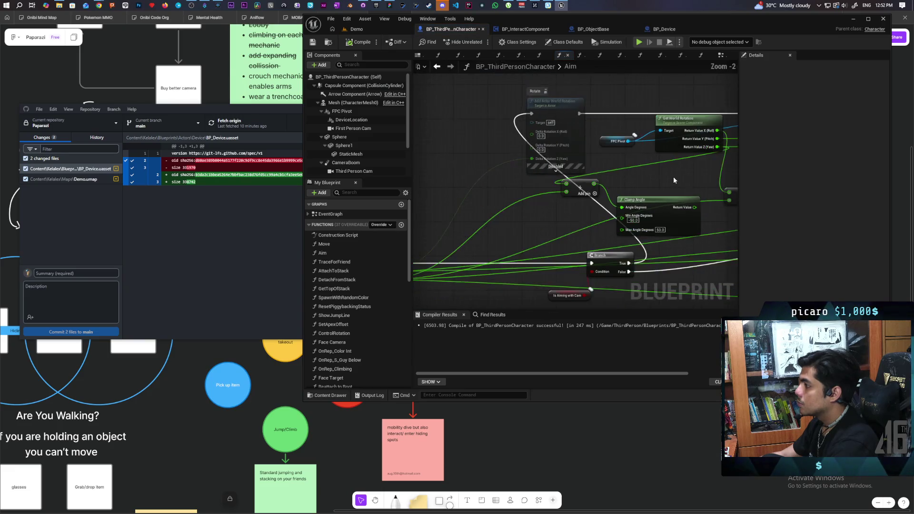
Step: Wire Get World Rotation's current pitch into the Add node that feeds Clamp Angle
mouse_move(673, 180)
left_mouse_down()
mouse_move(559, 189)
mouse_move(599, 170)
mouse_move(581, 192)
mouse_move(645, 187)
mouse_move(567, 193)
mouse_move(676, 126)
mouse_move(718, 133)
mouse_move(614, 172)
mouse_move(588, 166)
left_mouse_up()
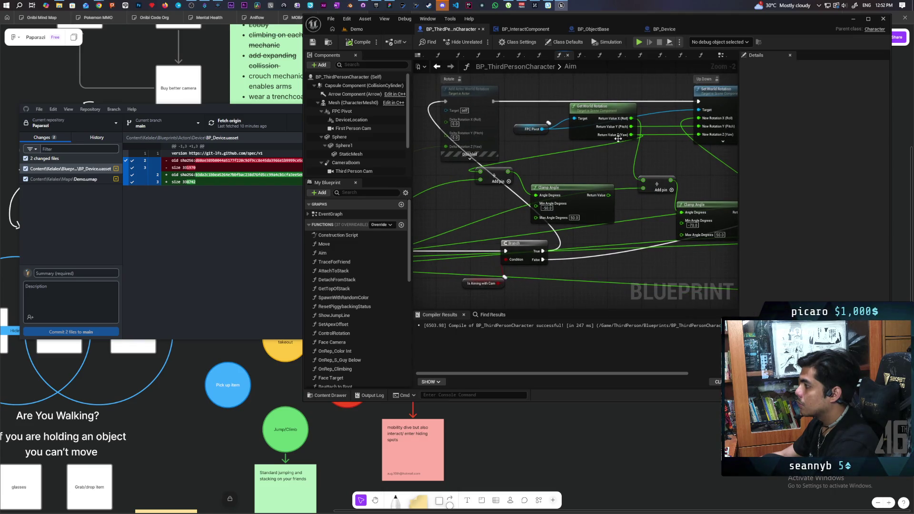
left_click_drag(631, 126, 486, 173)
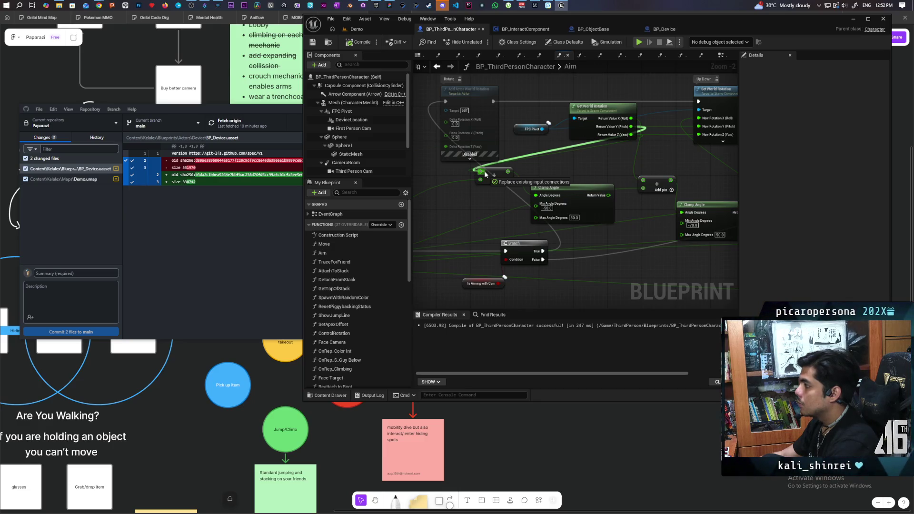
left_click_drag(485, 174, 484, 173)
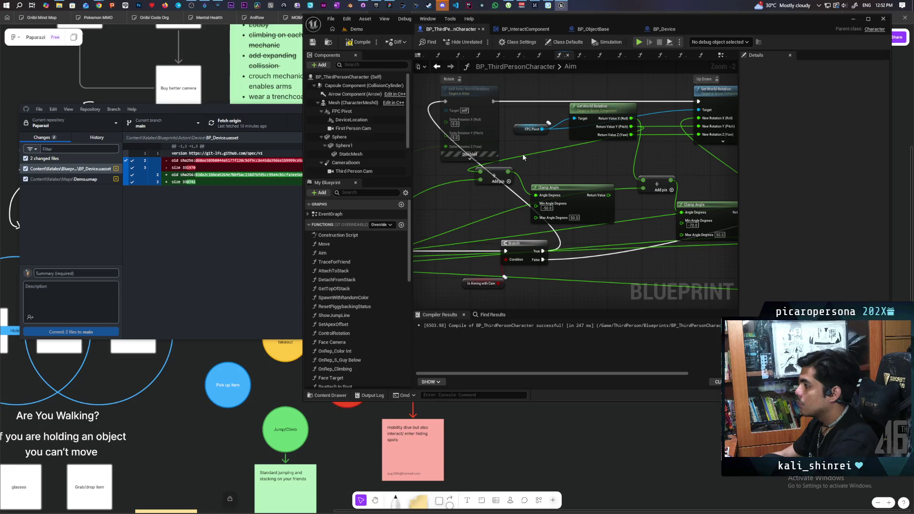
mouse_move(586, 160)
left_mouse_down()
mouse_move(528, 197)
mouse_move(497, 197)
mouse_move(567, 187)
mouse_move(559, 200)
mouse_move(542, 187)
mouse_move(505, 119)
left_mouse_up()
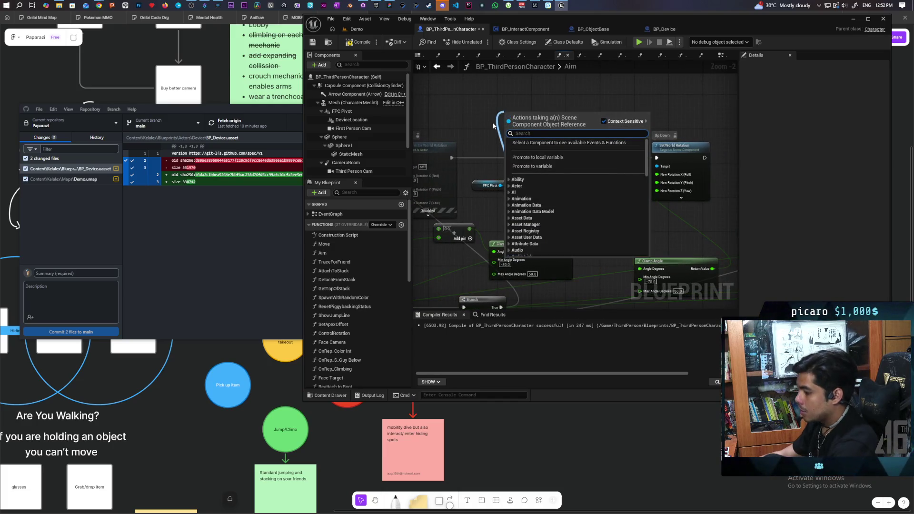
Step: Add a Get Relative Rotation node for FPC Pivot and move it higher
type("get raletive r")
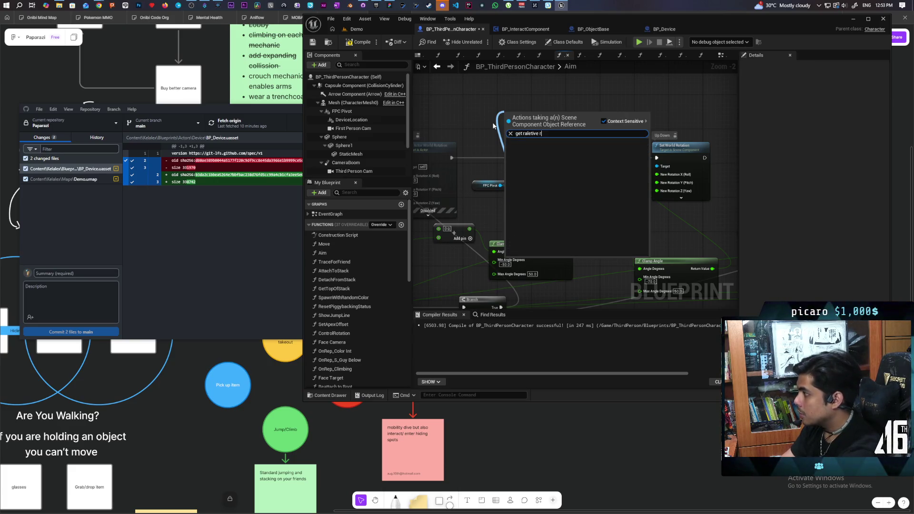
key("BackSpace")
key("BackSpace")
key("BackSpace")
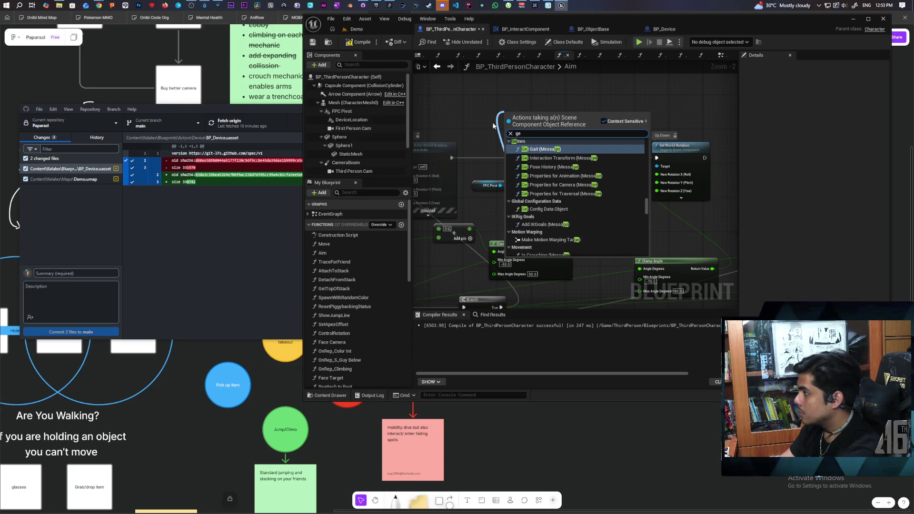
type("r")
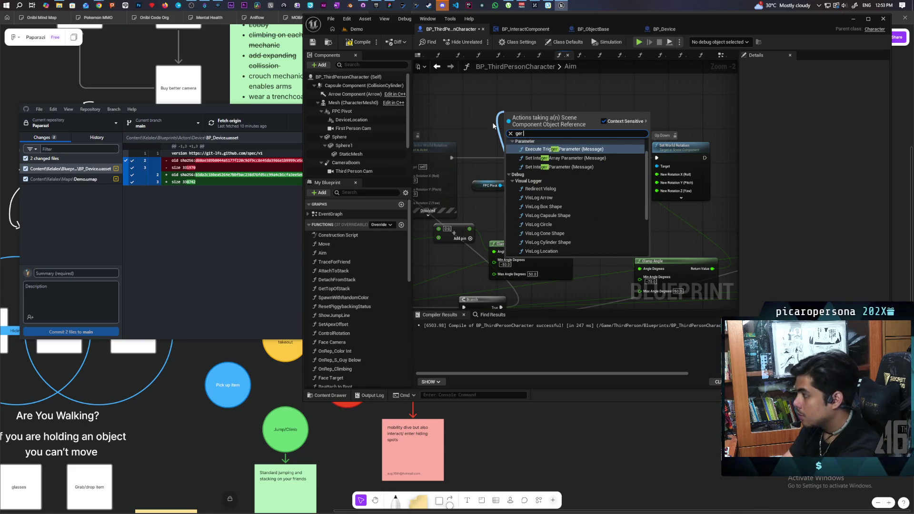
key("BackSpace")
type("t relative")
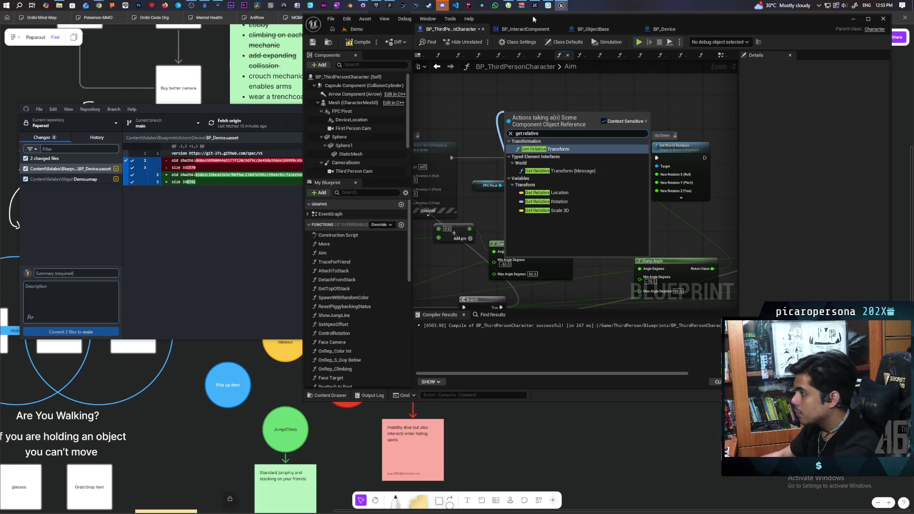
left_click(547, 201)
left_click_drag(525, 118, 524, 96)
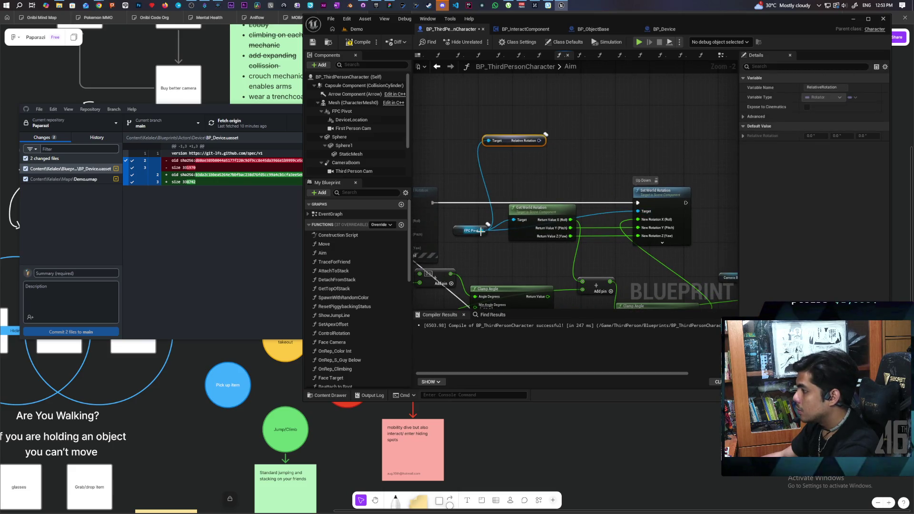
Step: Add a Set Relative Rotation node fed from FPC Pivot
left_click_drag(481, 231, 565, 187)
type("set rel")
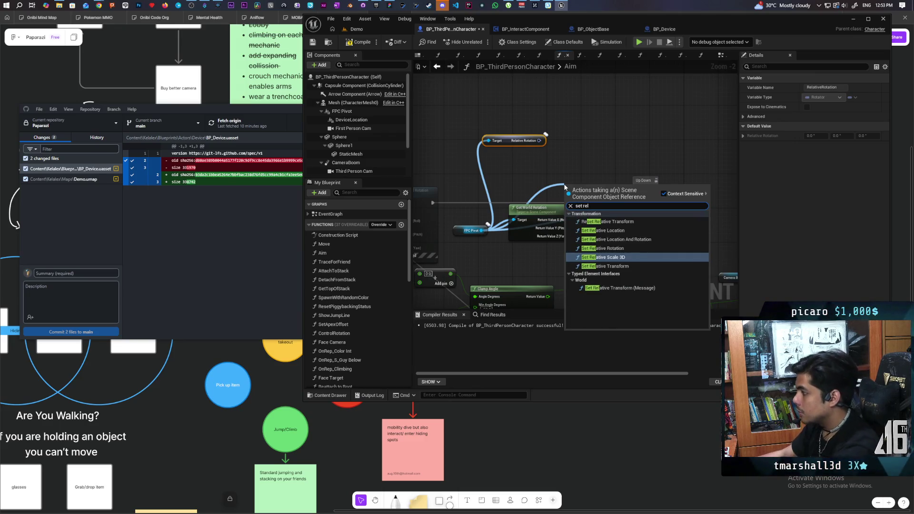
left_click(611, 248)
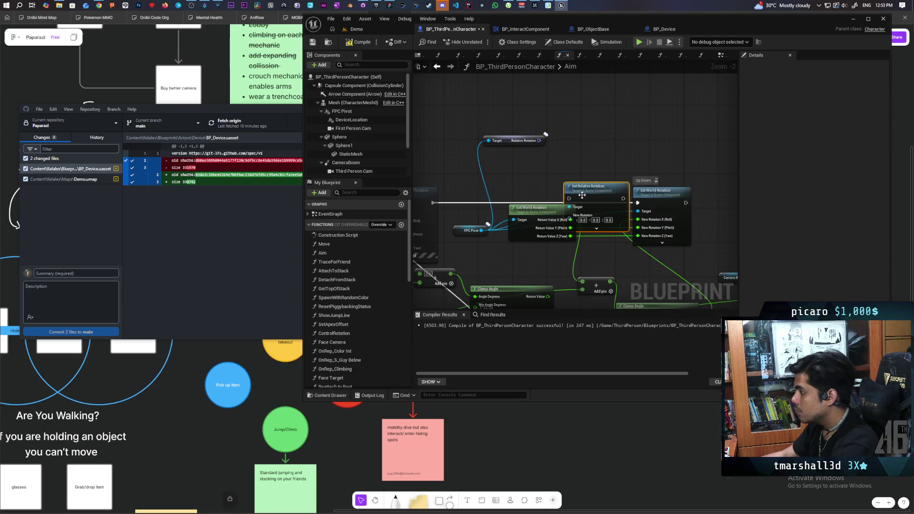
Step: Split the Relative Rotation output and New Rotation input into Roll, Pitch and Yaw pins
mouse_move(590, 185)
left_mouse_down()
mouse_move(657, 124)
mouse_move(704, 121)
left_mouse_up()
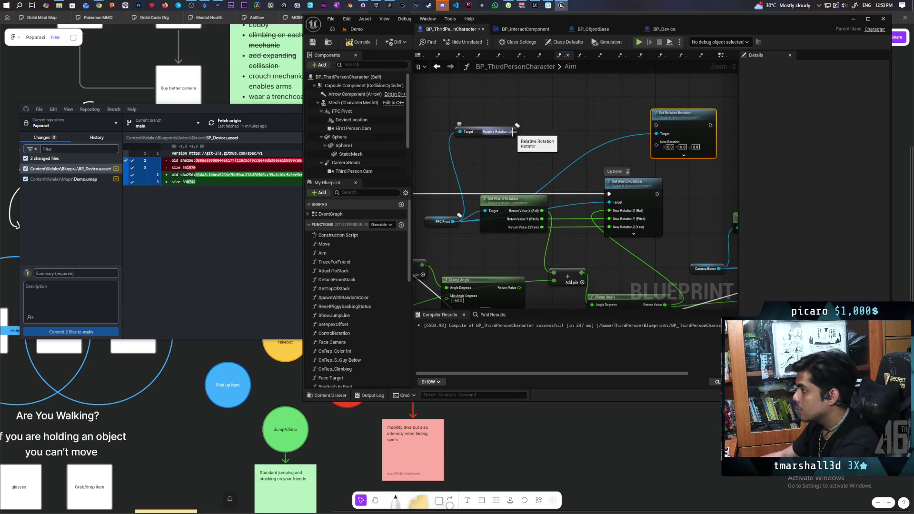
right_click(511, 132)
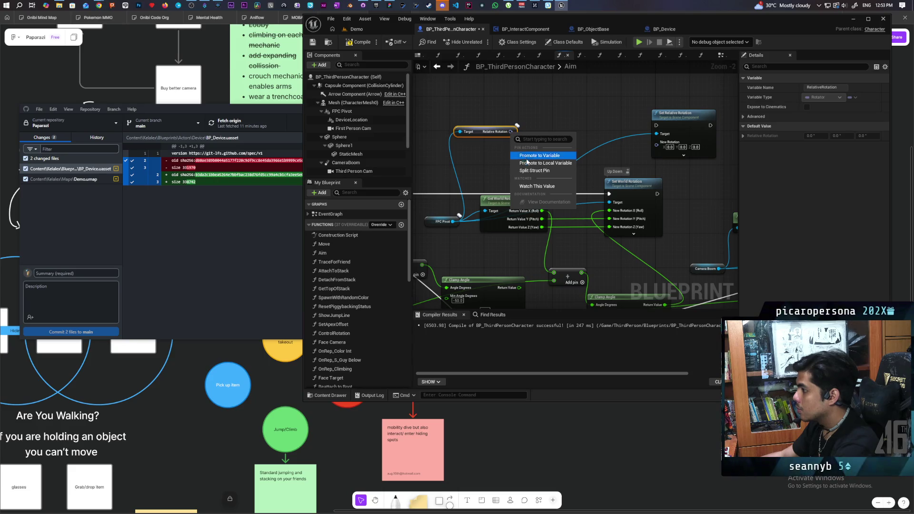
left_click(529, 170)
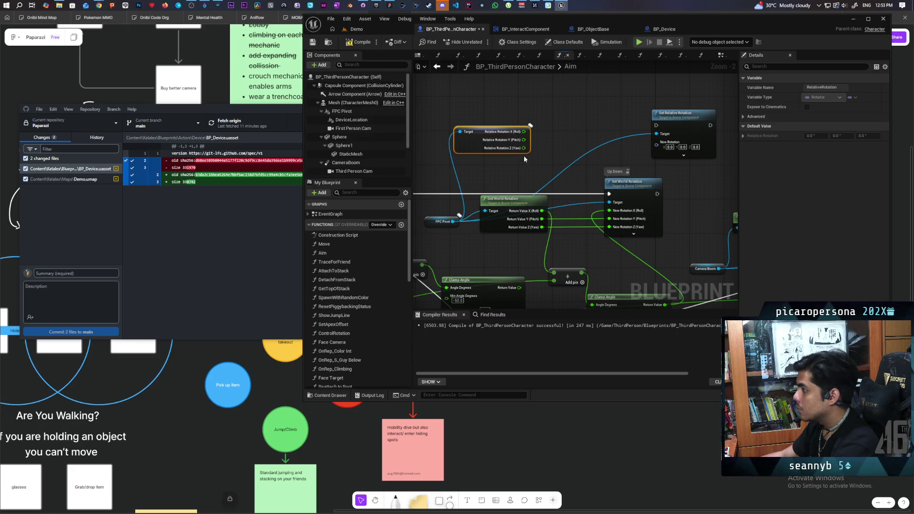
right_click(659, 146)
left_click(675, 185)
Step: Wire the pivot's current X and Z rotation into the setter's X and Z
left_click_drag(680, 114, 680, 97)
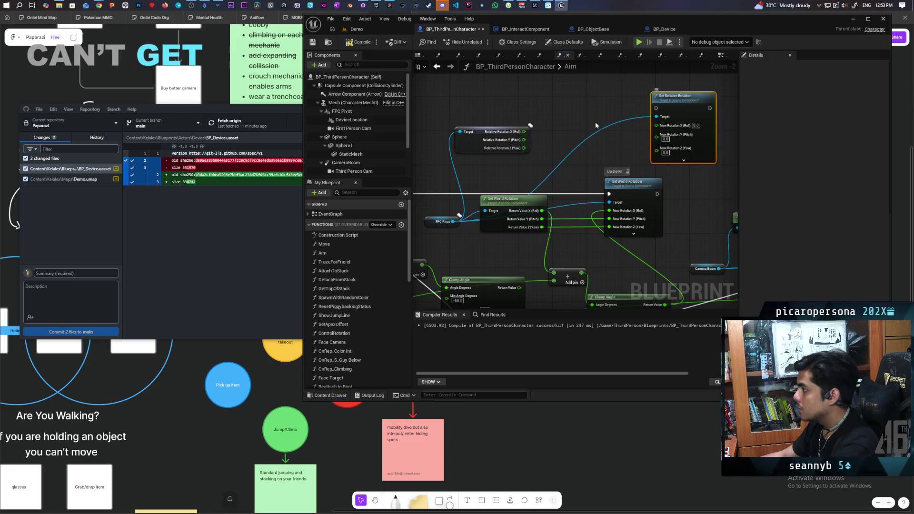
mouse_move(486, 142)
left_mouse_down()
mouse_move(495, 129)
mouse_move(491, 143)
mouse_move(666, 127)
mouse_move(659, 125)
left_mouse_up()
mouse_move(528, 148)
left_mouse_down()
mouse_move(619, 171)
mouse_move(657, 147)
left_mouse_up()
scroll(543, 164, "down", 2)
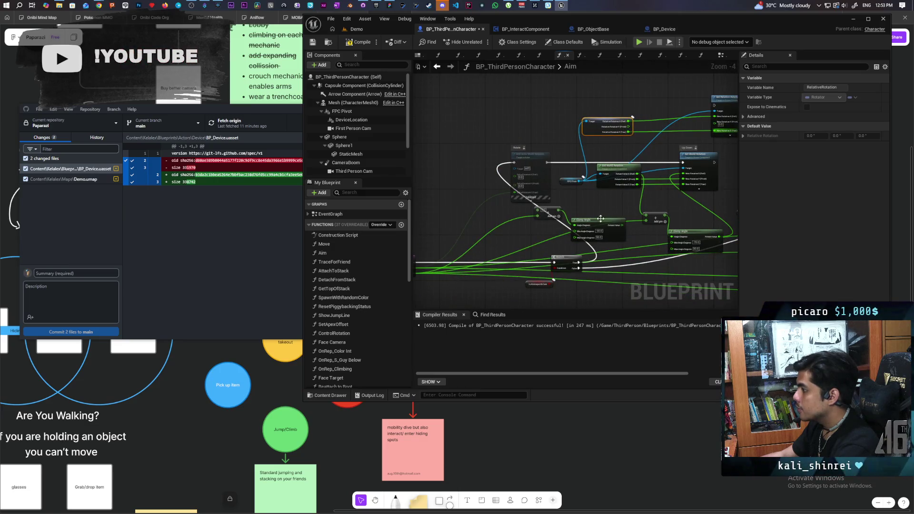
left_click_drag(639, 225, 593, 234)
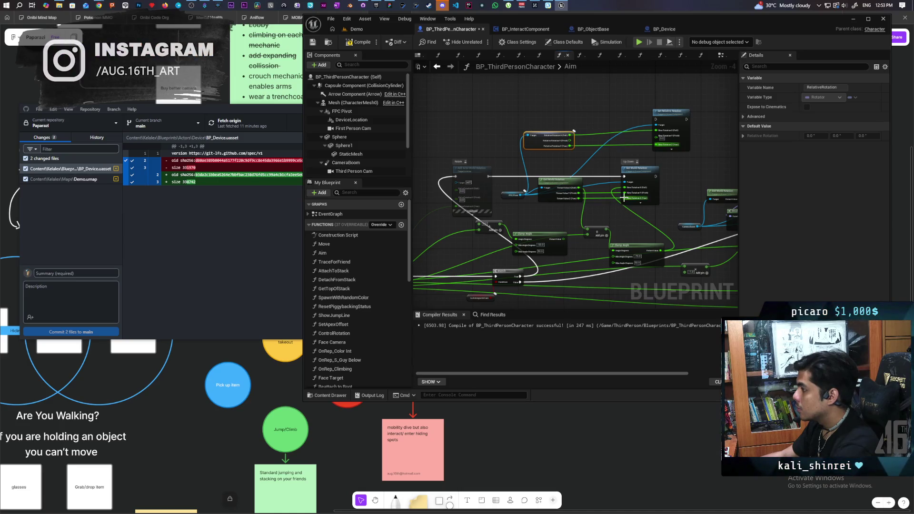
scroll(590, 241, "up", 2)
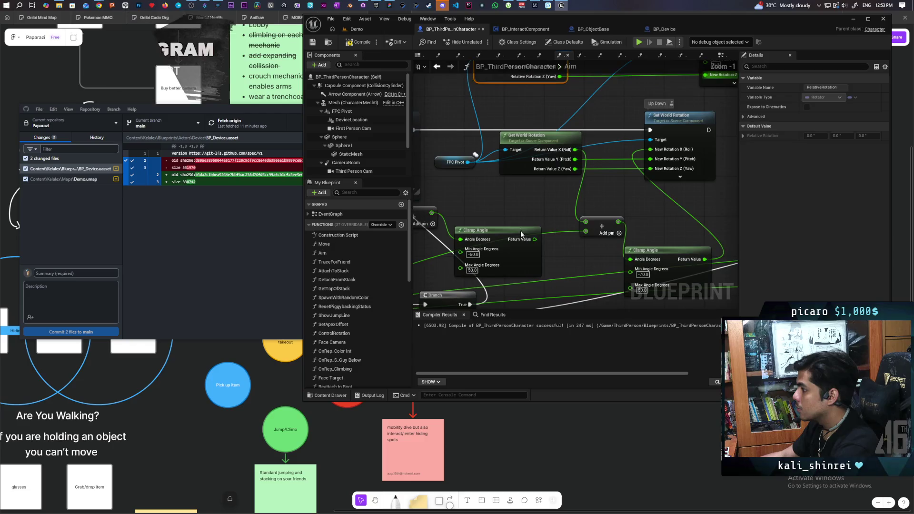
Step: Wire the FPC Pivot's current Pitch into the Add node before Clamp Angle and tidy the nodes
left_click_drag(490, 231, 514, 209)
scroll(514, 209, "up", 1)
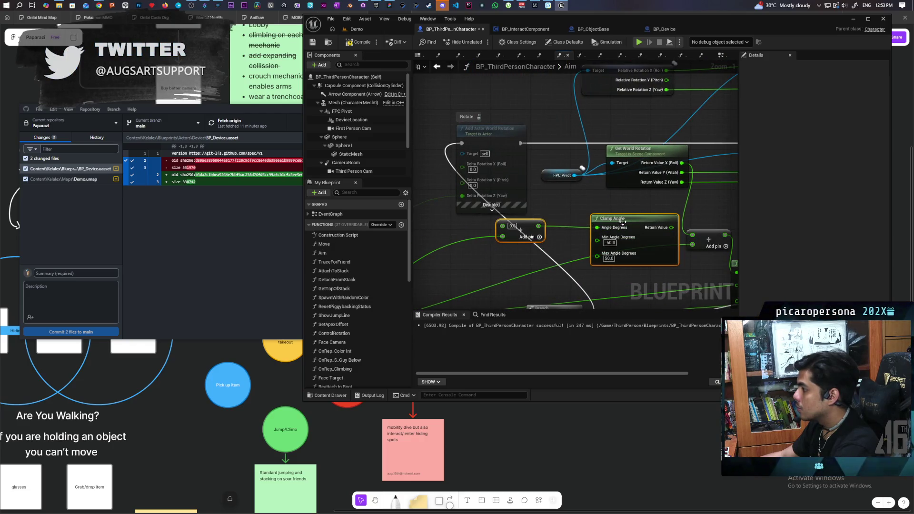
left_click_drag(550, 222, 539, 239)
scroll(539, 239, "down", 3)
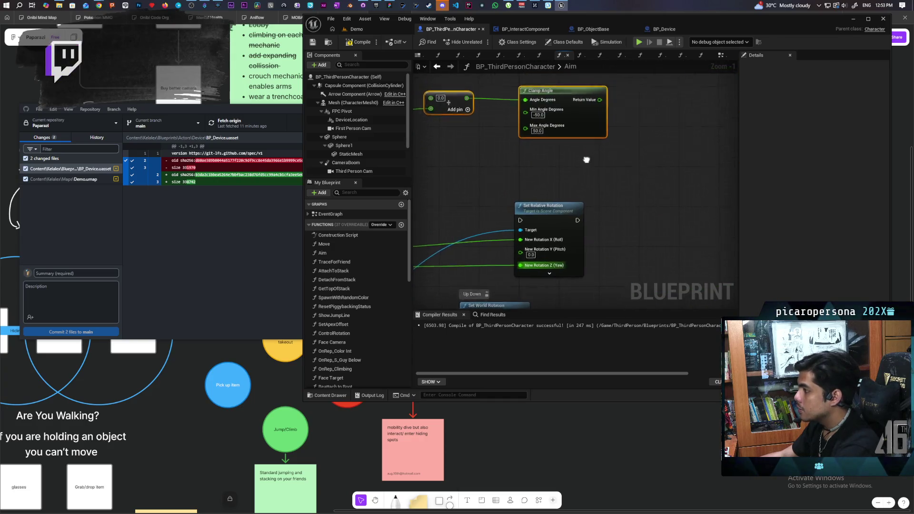
scroll(587, 159, "up", 1)
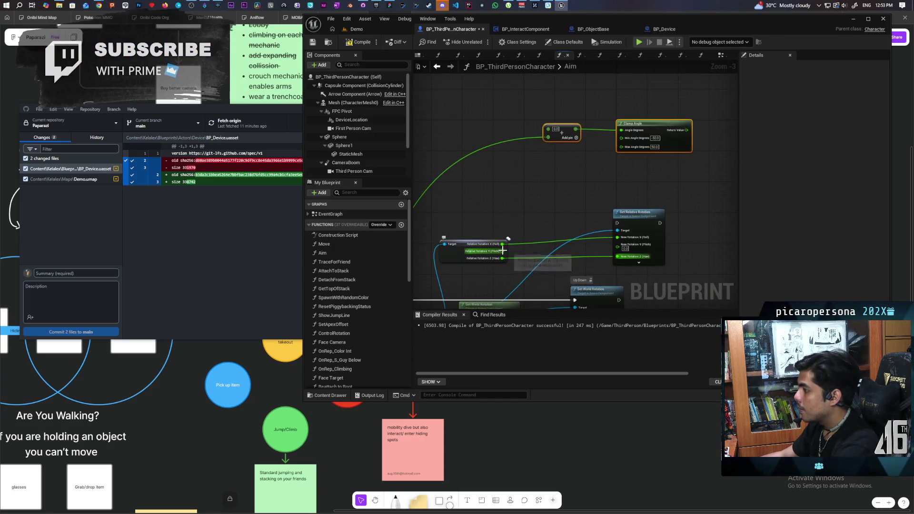
left_click_drag(503, 251, 539, 208)
left_click_drag(547, 137, 547, 137)
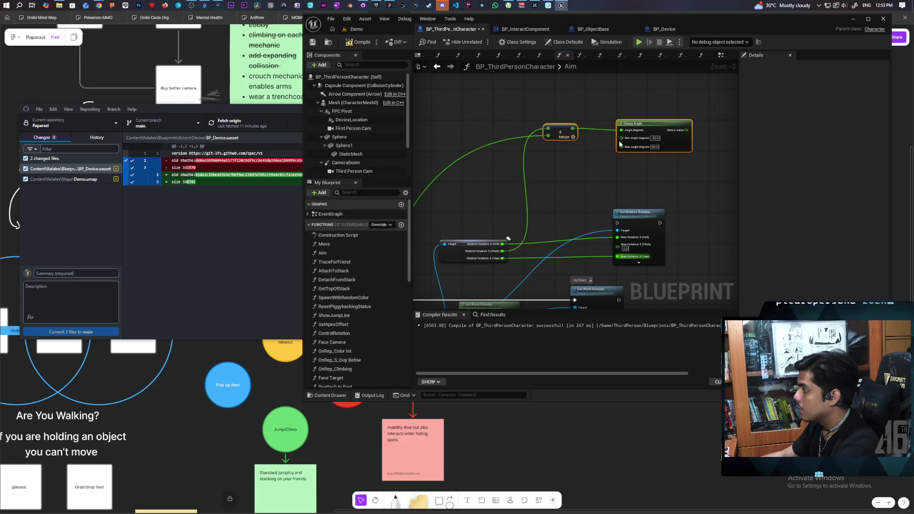
mouse_move(658, 123)
left_mouse_down()
mouse_move(592, 134)
mouse_move(617, 244)
mouse_move(602, 186)
mouse_move(613, 188)
left_mouse_up()
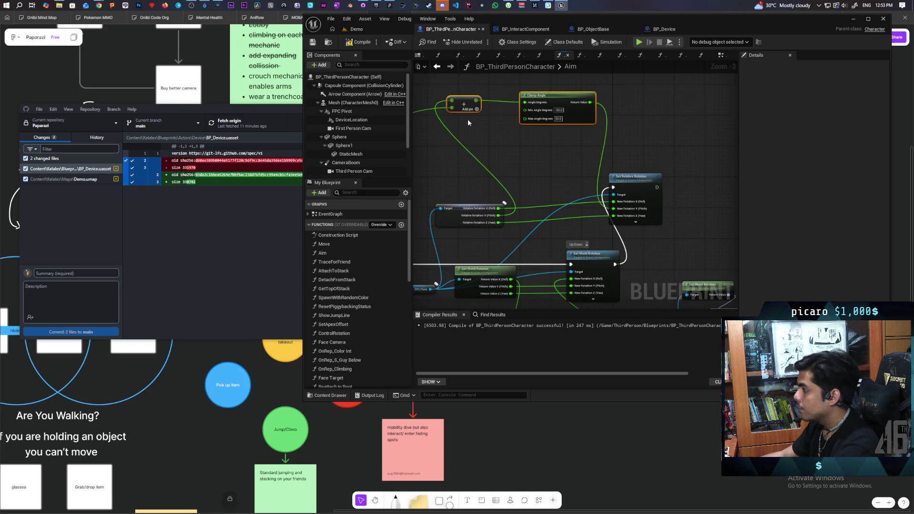
Step: Save the character blueprint, straighten the Clamp Angle wire and return to the Demo level
key("ctrl+s")
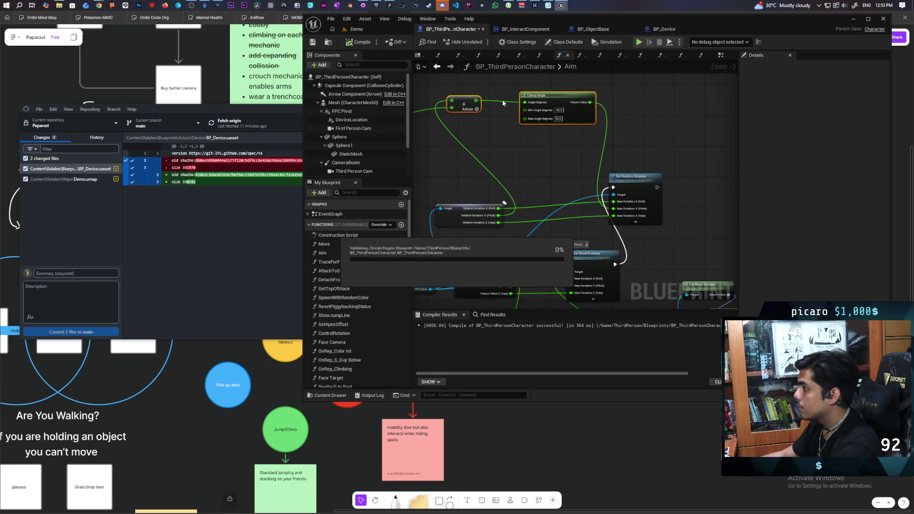
key("q")
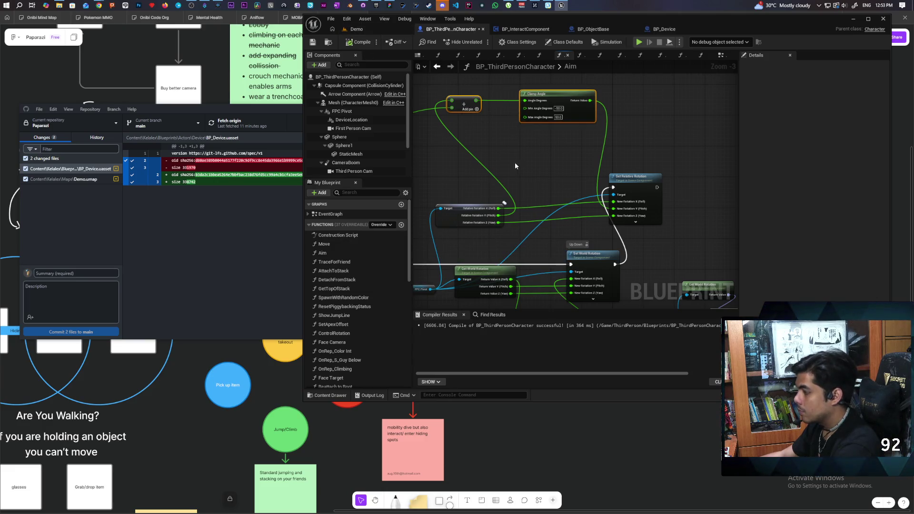
left_click(356, 29)
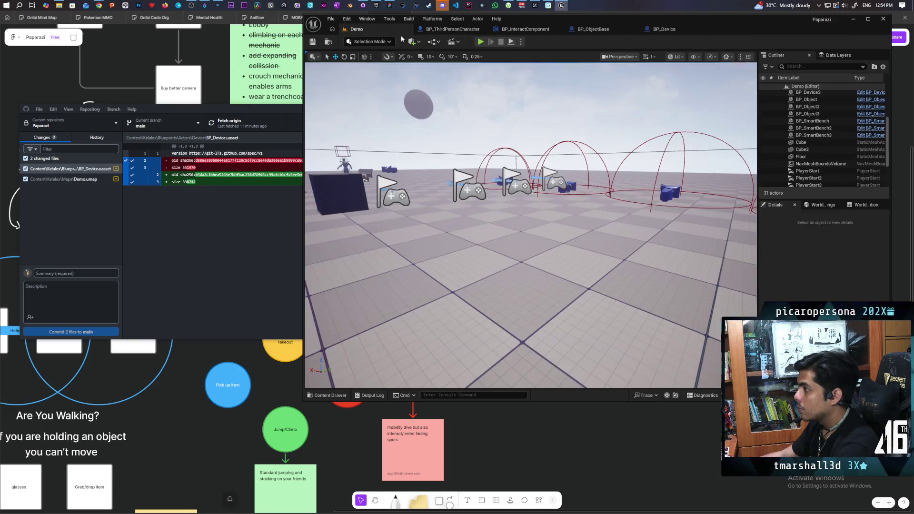
Step: Playtest with three clients, raise the camera device, then stop and bring up BP_Device
key("alt+p")
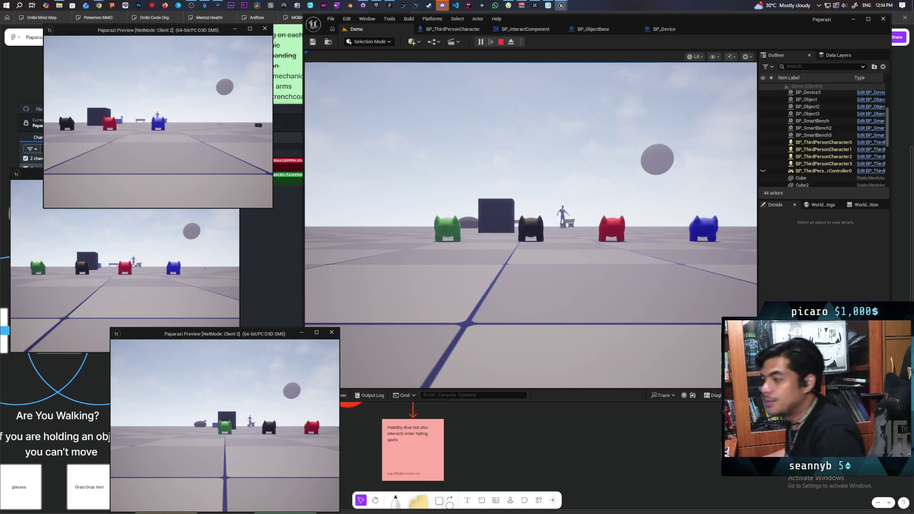
left_click(202, 400)
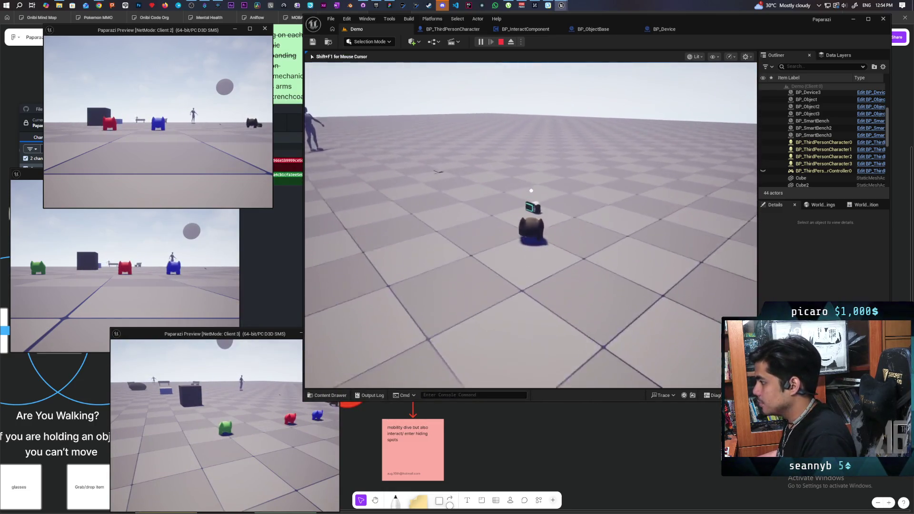
key("e")
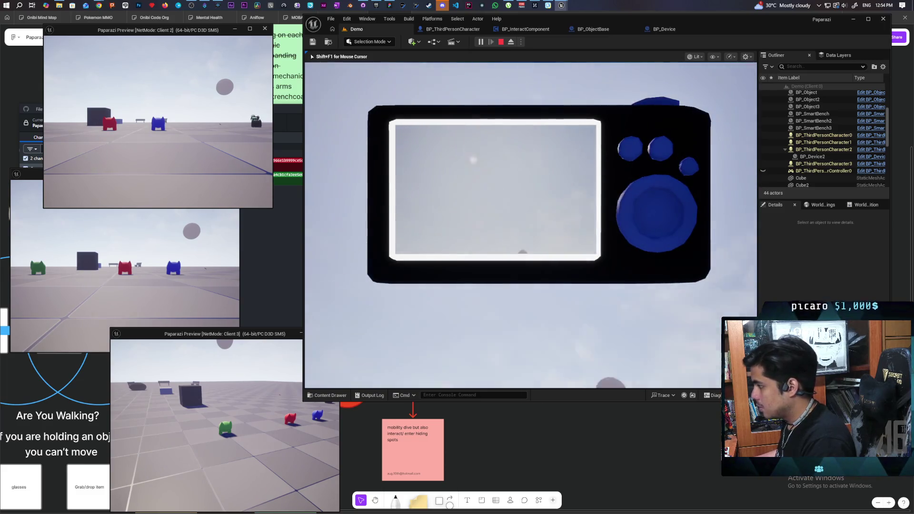
key("Escape")
left_click(664, 29)
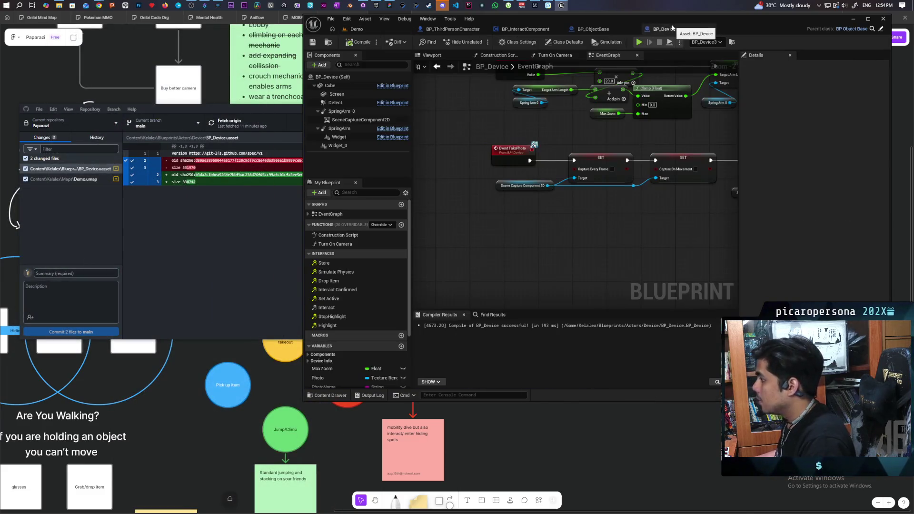
Step: Review BP_ObjectBase and the Aim graph's rotation nodes, then go back to the Demo level
left_click(601, 30)
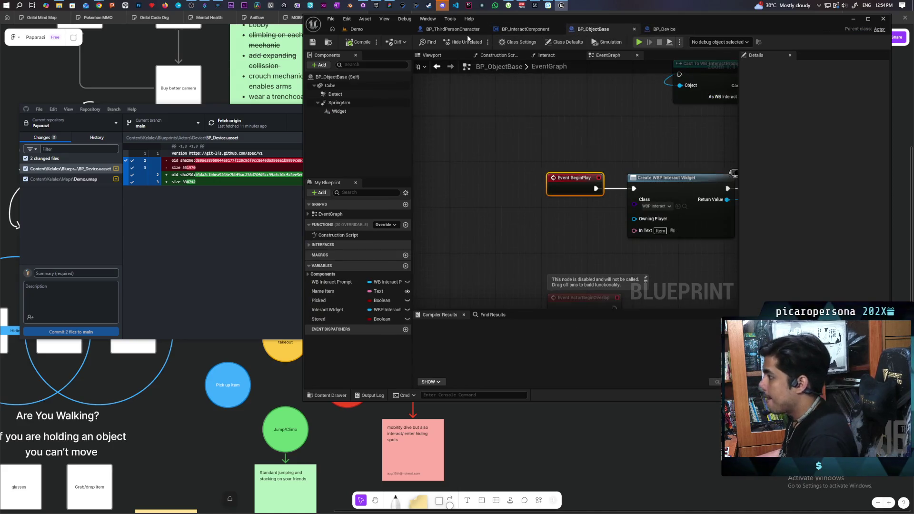
left_click(452, 29)
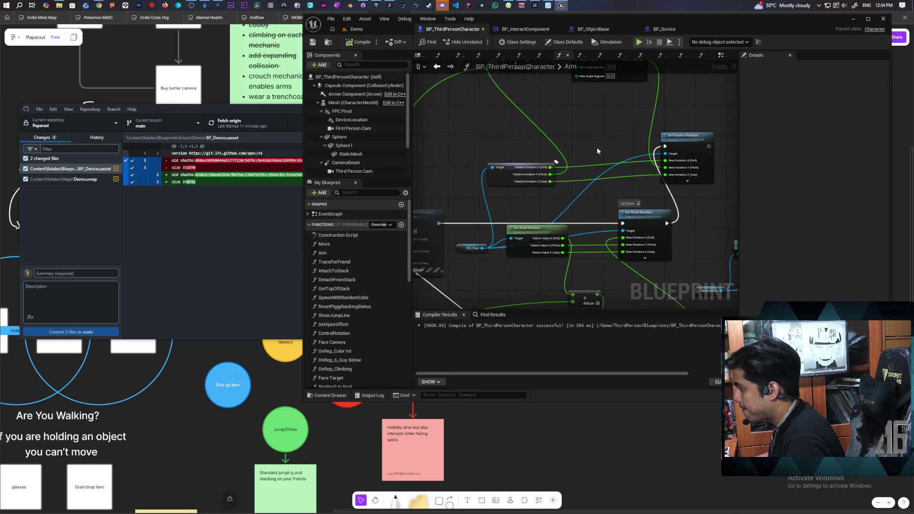
left_click_drag(582, 143, 558, 136)
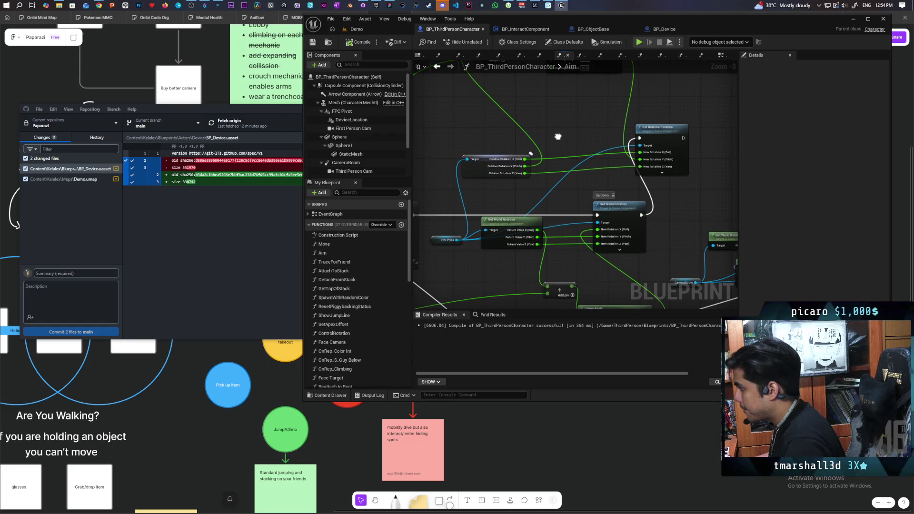
left_click(388, 30)
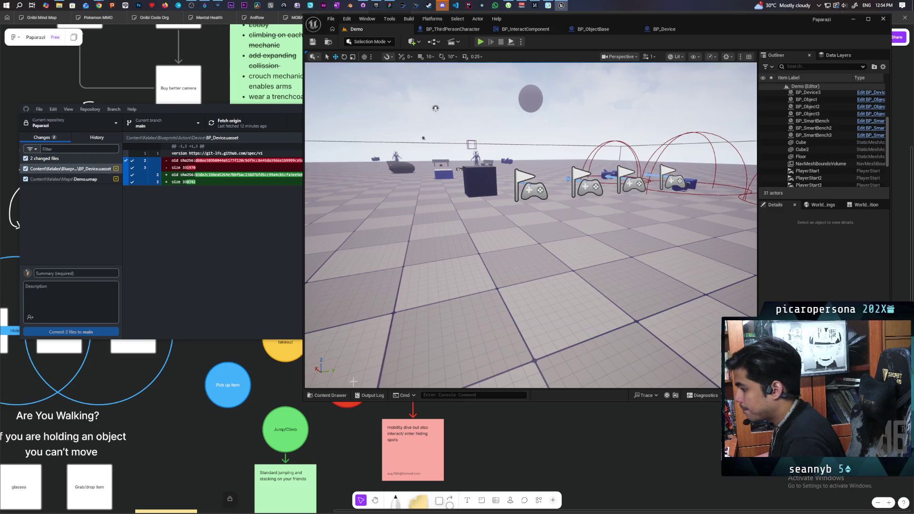
Step: Drag BP_ThirdPersonCharacter from Content > ThirdPerson > Blueprints into the Demo viewport
left_click(323, 396)
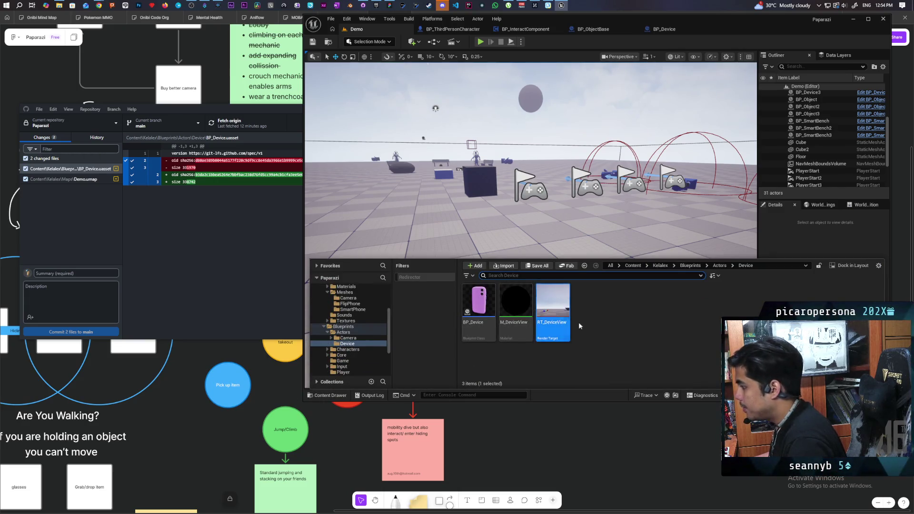
left_click(633, 266)
double_click(511, 314)
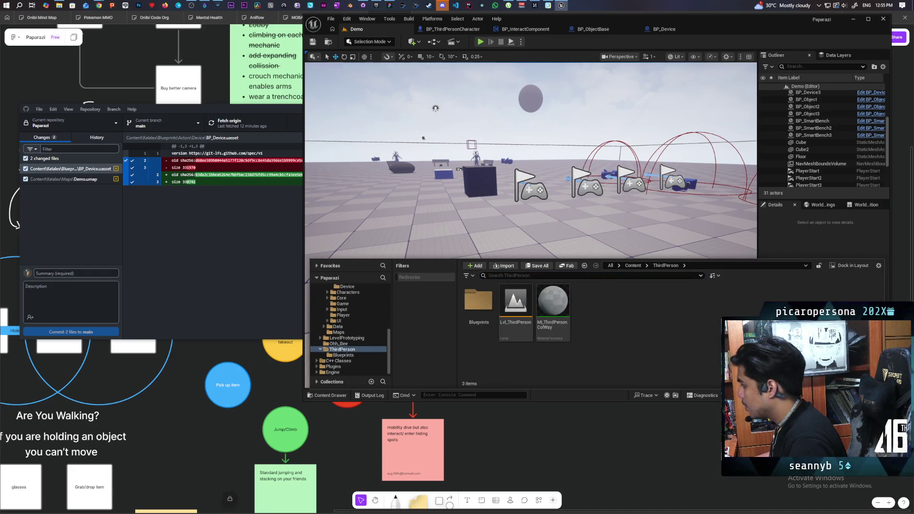
double_click(478, 305)
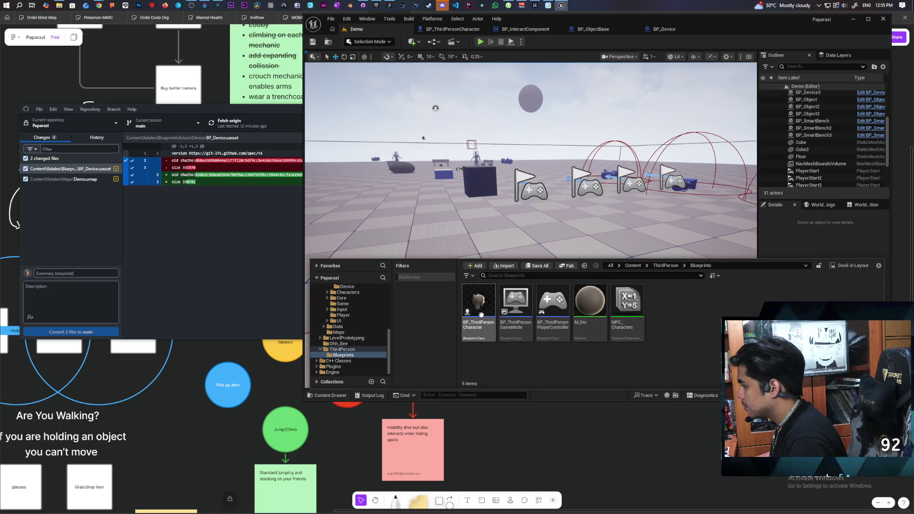
left_click_drag(478, 309, 498, 195)
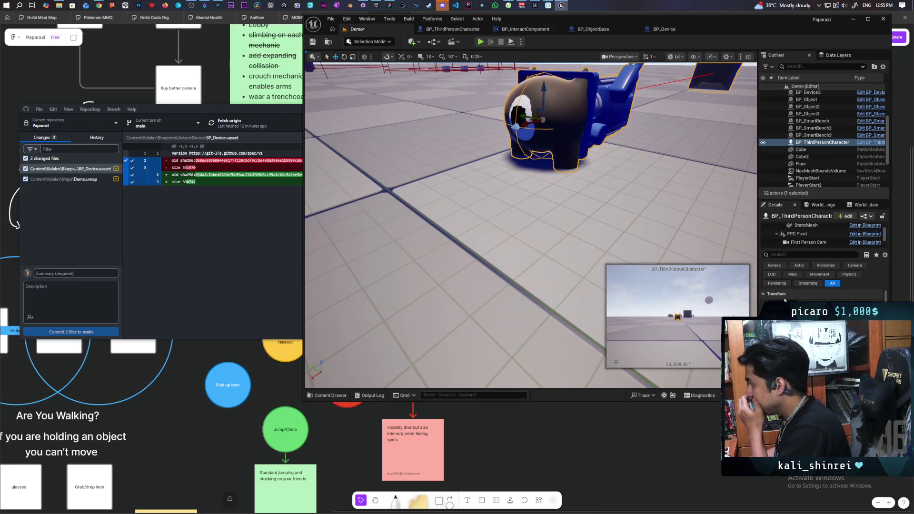
Step: Test FPC Pivot X rotations of -142 and -116, reset to -90, 0, 0, then reopen the Aim graph
scroll(800, 236, "down", 3)
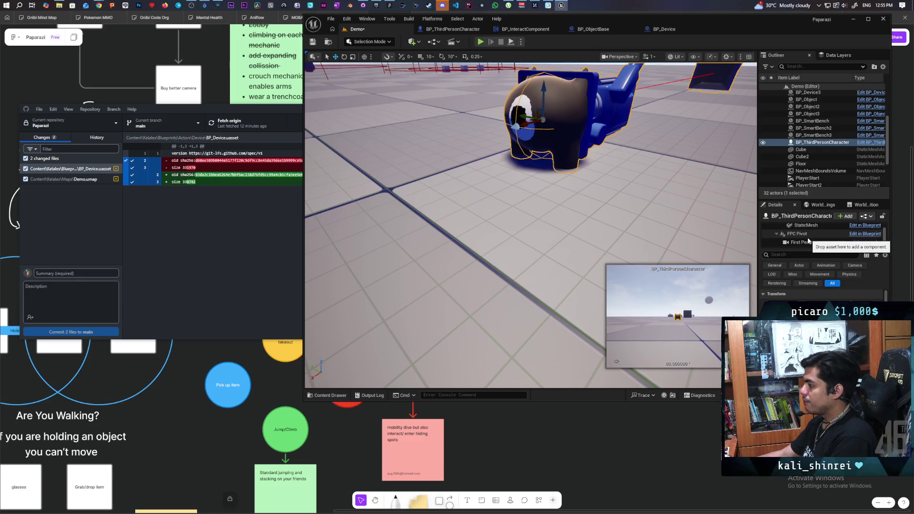
scroll(809, 238, "up", 3)
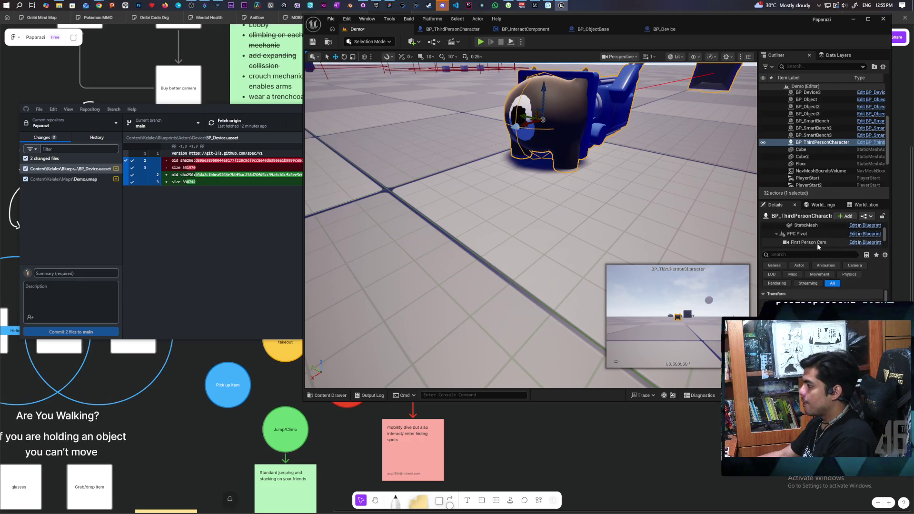
left_click(811, 234)
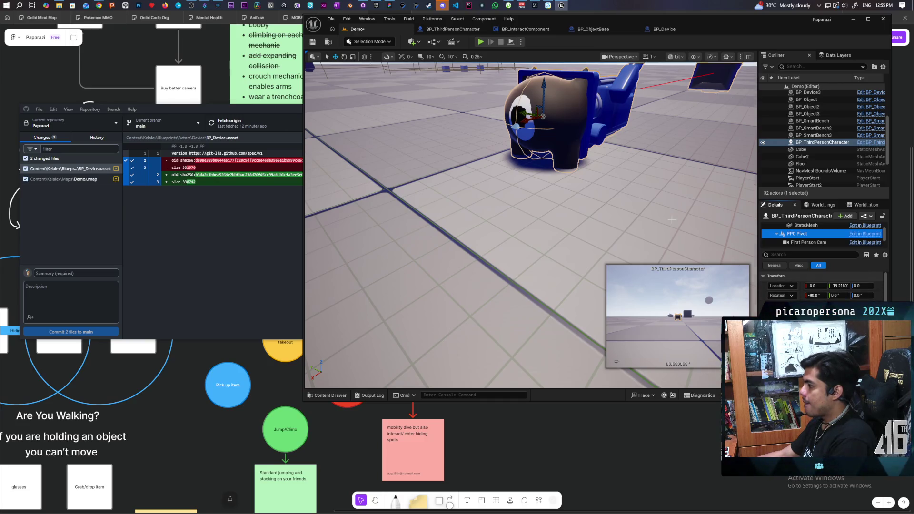
scroll(671, 219, "down", 3)
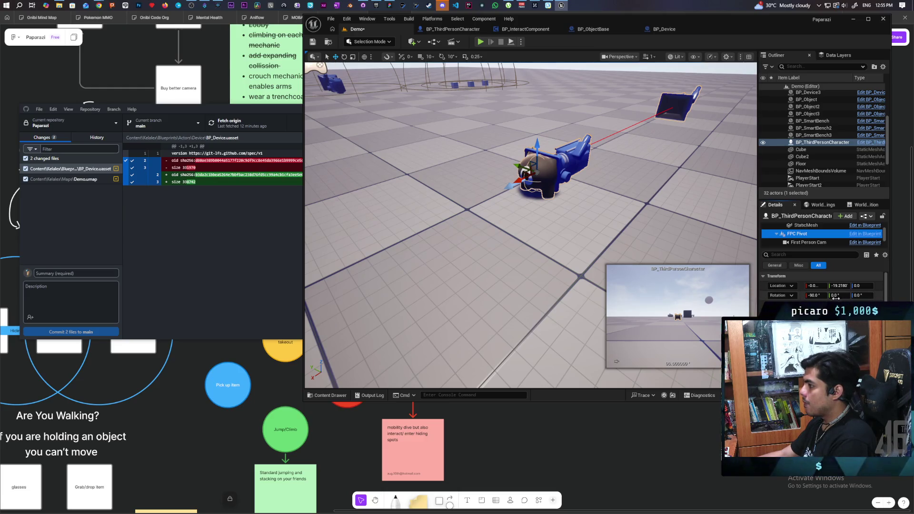
mouse_move(812, 296)
left_mouse_down()
mouse_move(788, 295)
mouse_move(815, 295)
mouse_move(808, 296)
left_mouse_up()
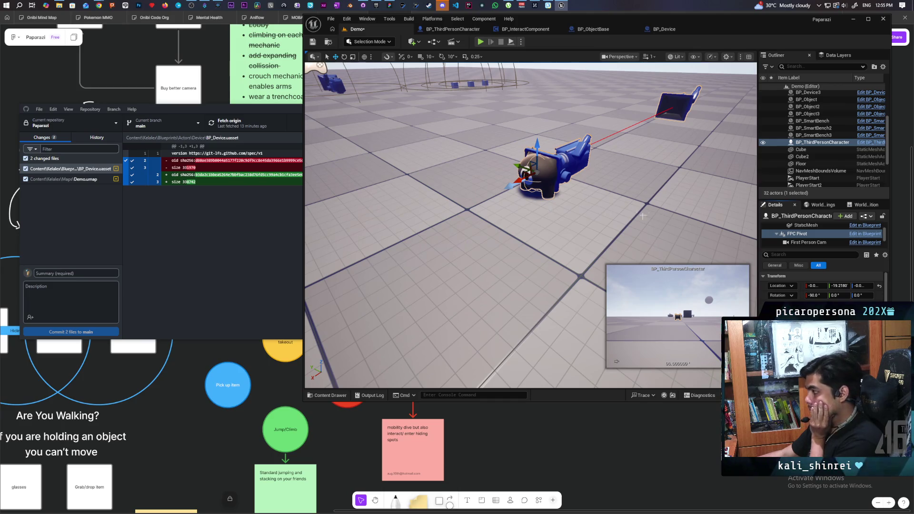
mouse_move(809, 295)
left_mouse_down()
mouse_move(796, 295)
mouse_move(855, 296)
mouse_move(780, 296)
mouse_move(837, 295)
left_mouse_up()
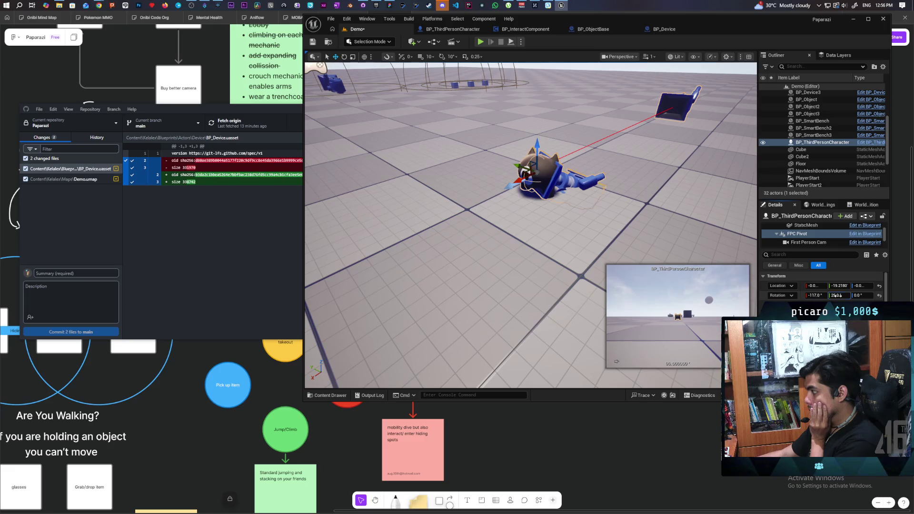
left_click(879, 295)
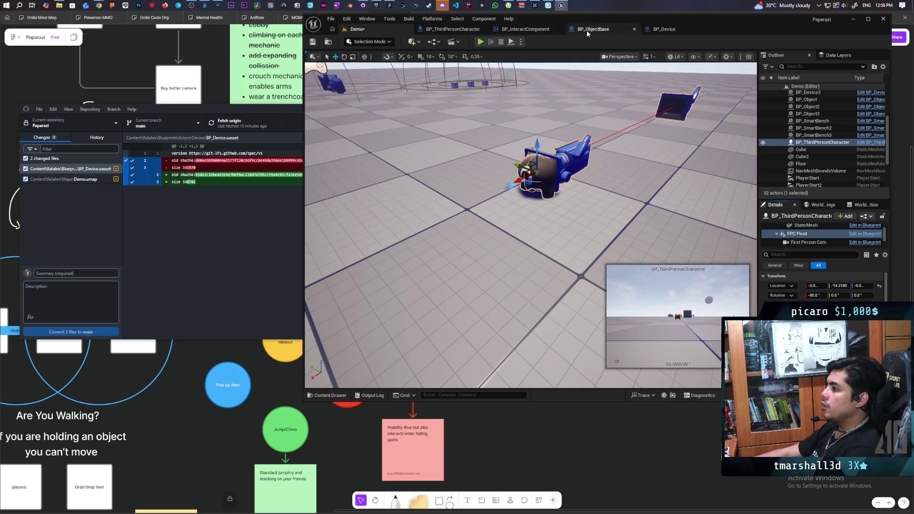
left_click(452, 29)
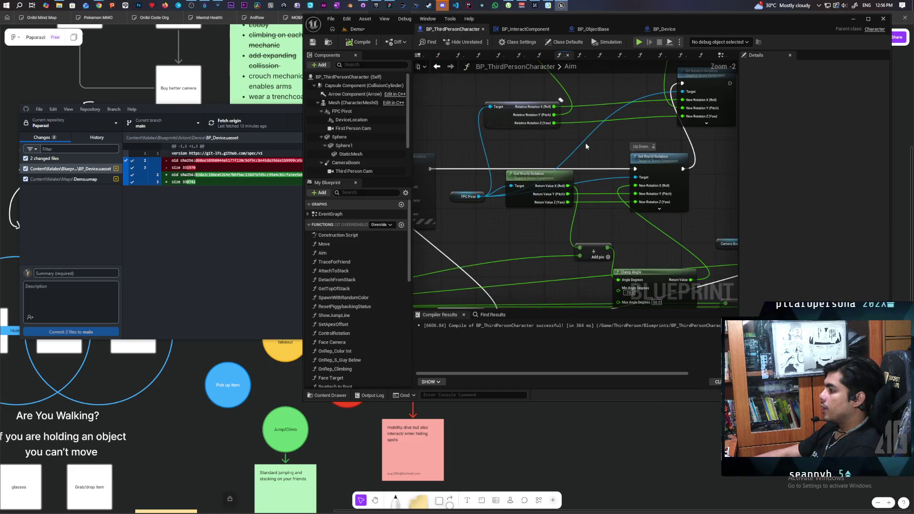
mouse_move(582, 143)
left_mouse_down()
mouse_move(667, 132)
mouse_move(528, 188)
left_mouse_up()
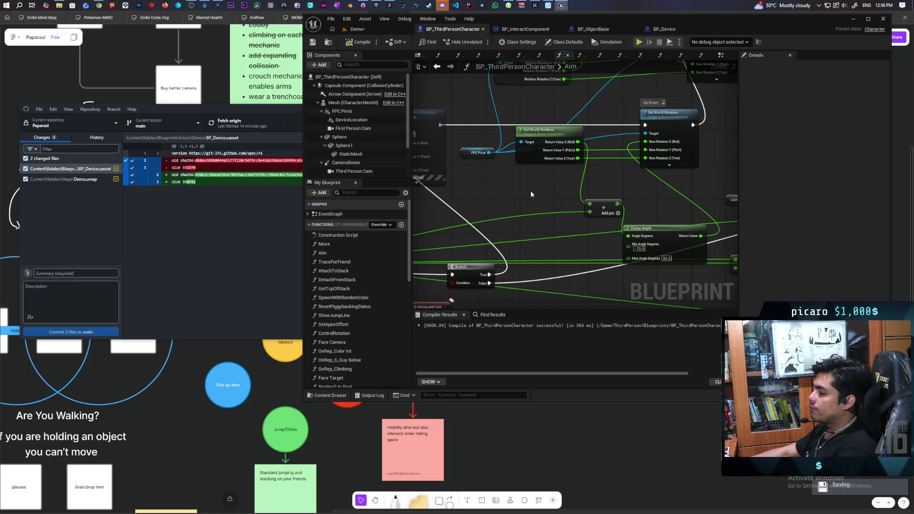
scroll(531, 194, "down", 1)
mouse_move(531, 194)
left_mouse_down()
mouse_move(640, 192)
mouse_move(591, 196)
left_mouse_up()
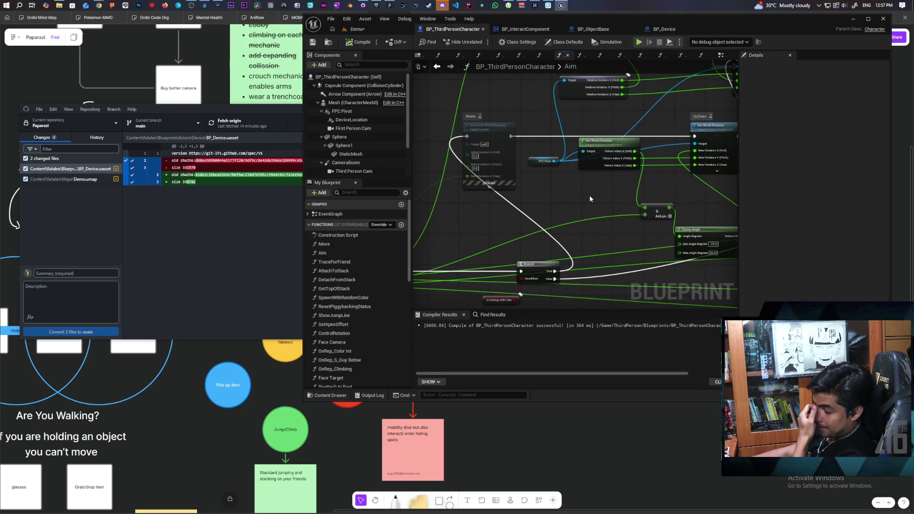
mouse_move(589, 195)
left_mouse_down()
mouse_move(513, 229)
mouse_move(510, 296)
mouse_move(651, 173)
left_mouse_up()
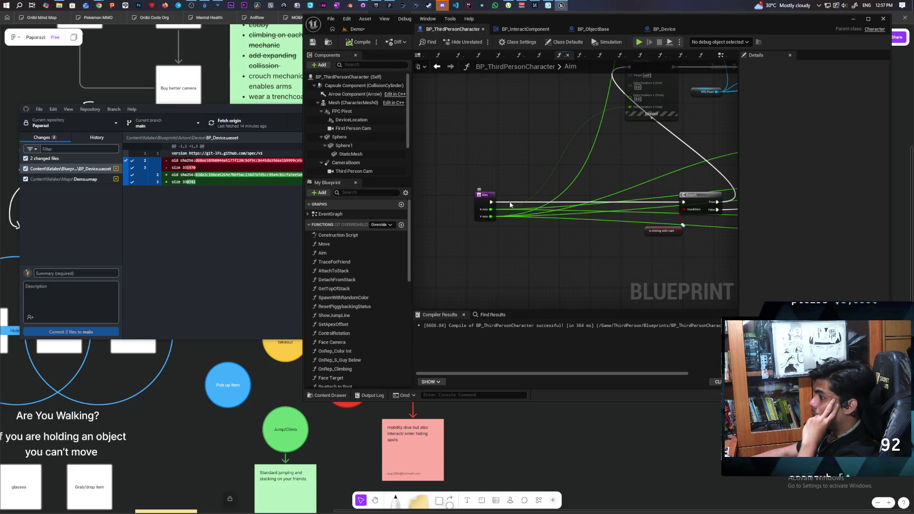
scroll(538, 209, "down", 2)
left_click_drag(554, 196, 509, 236)
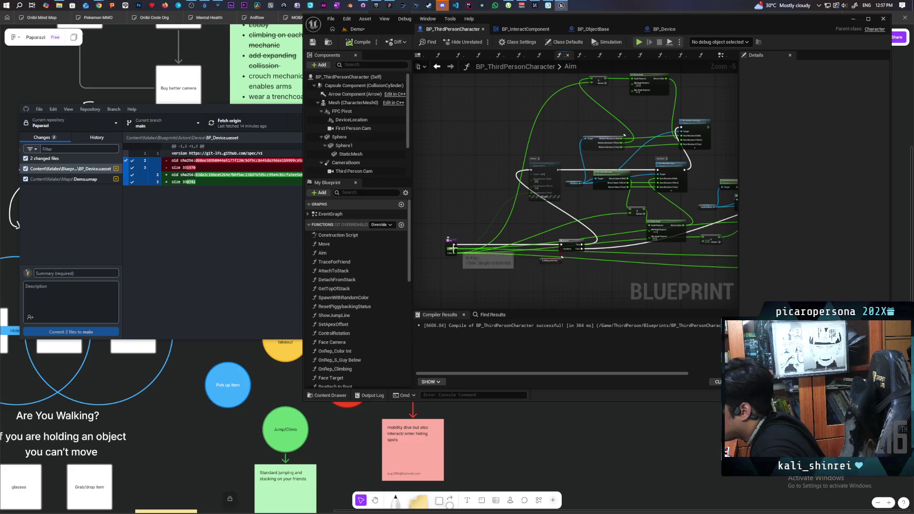
mouse_move(454, 248)
left_mouse_down()
mouse_move(494, 225)
mouse_move(530, 113)
mouse_move(594, 82)
left_mouse_up()
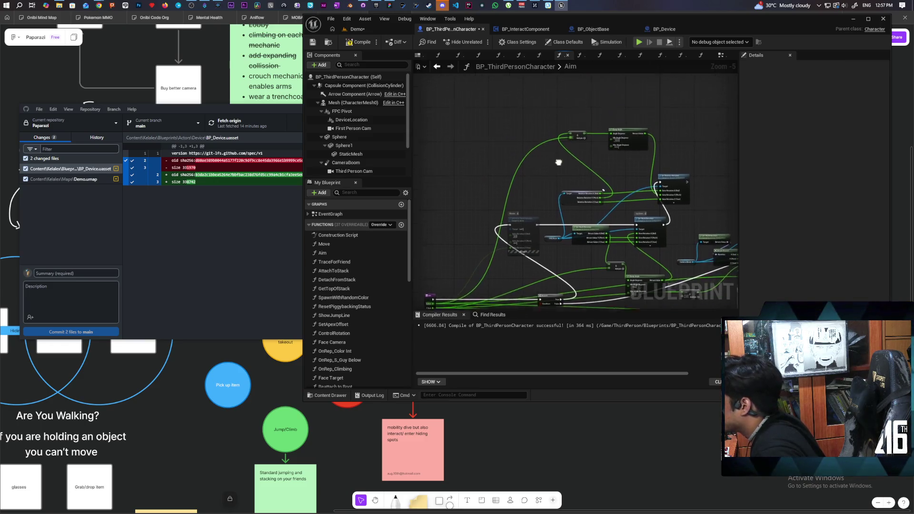
scroll(610, 170, "up", 1)
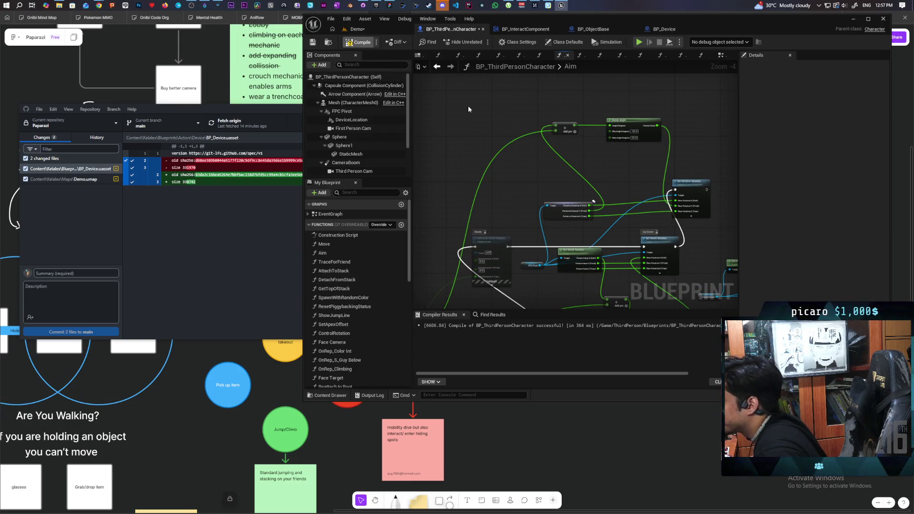
key("ctrl+s")
Step: Start a multiplayer playtest of the Demo level, walk to the camera device, pick it up and aim
left_click(357, 29)
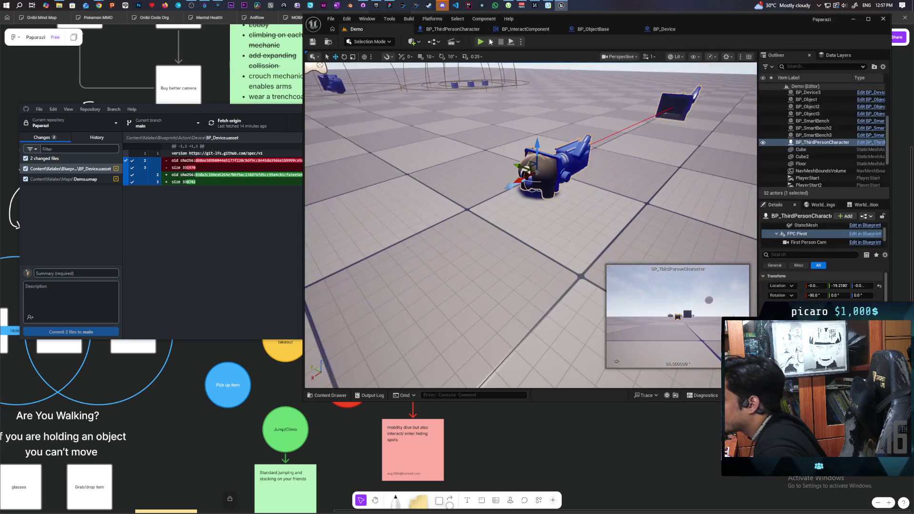
key("alt+p")
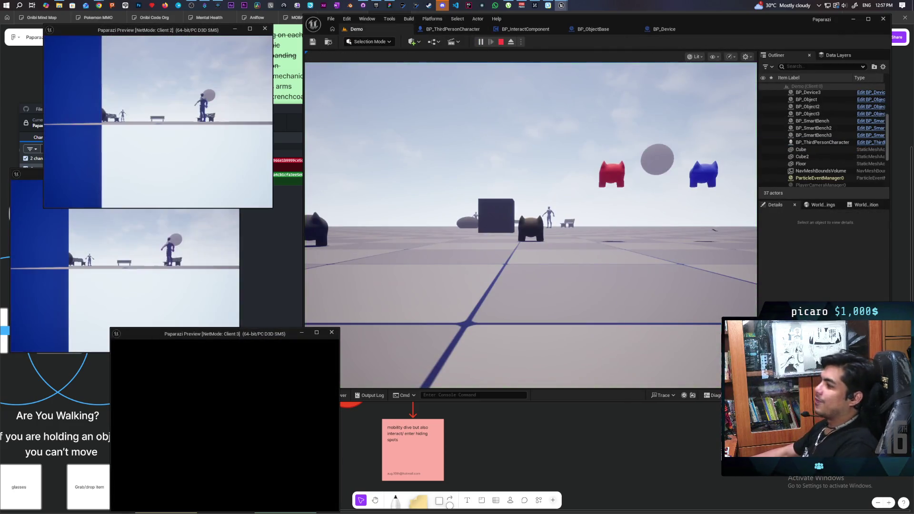
left_click(429, 352)
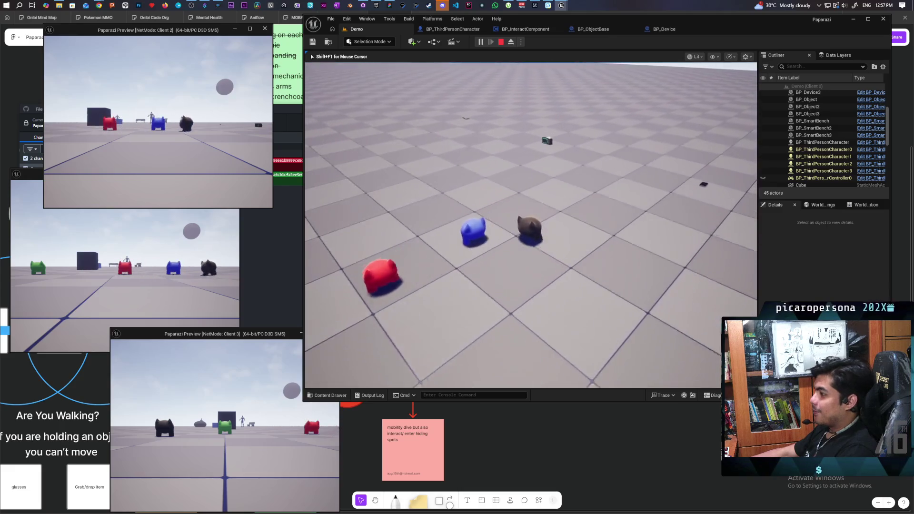
key("w")
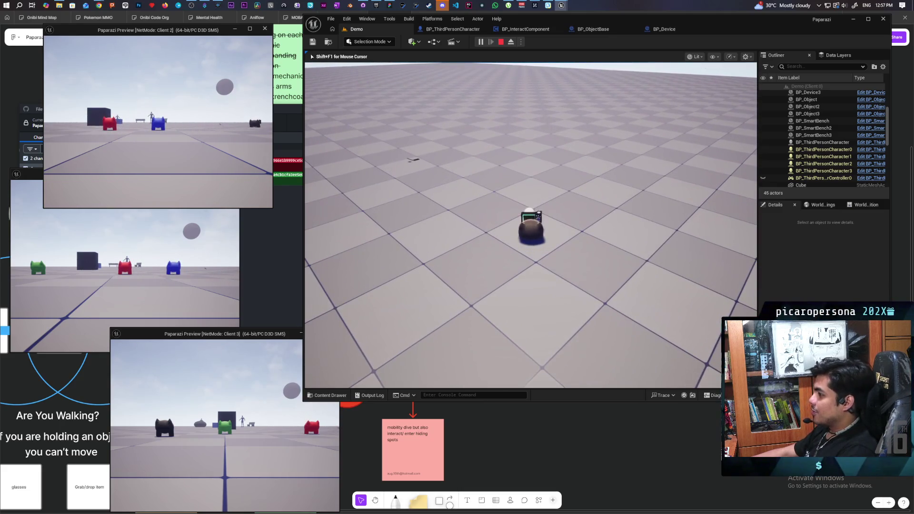
key("e")
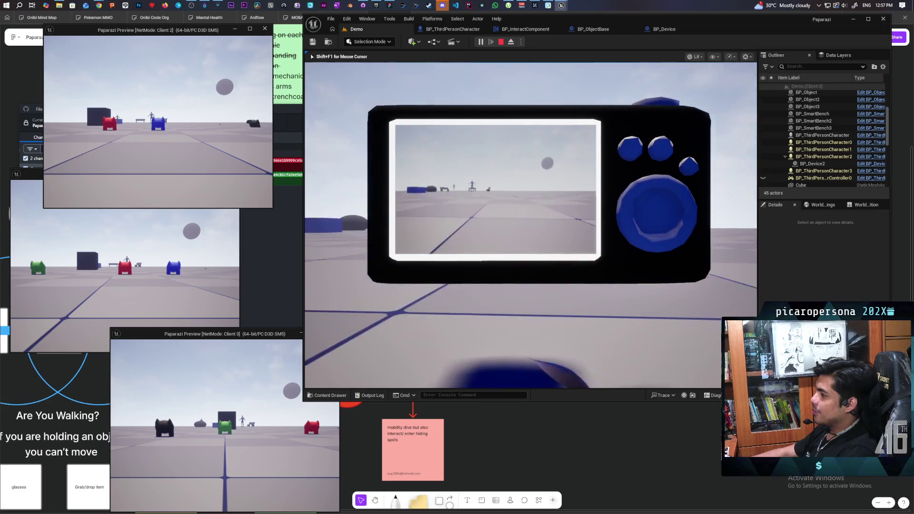
key("a")
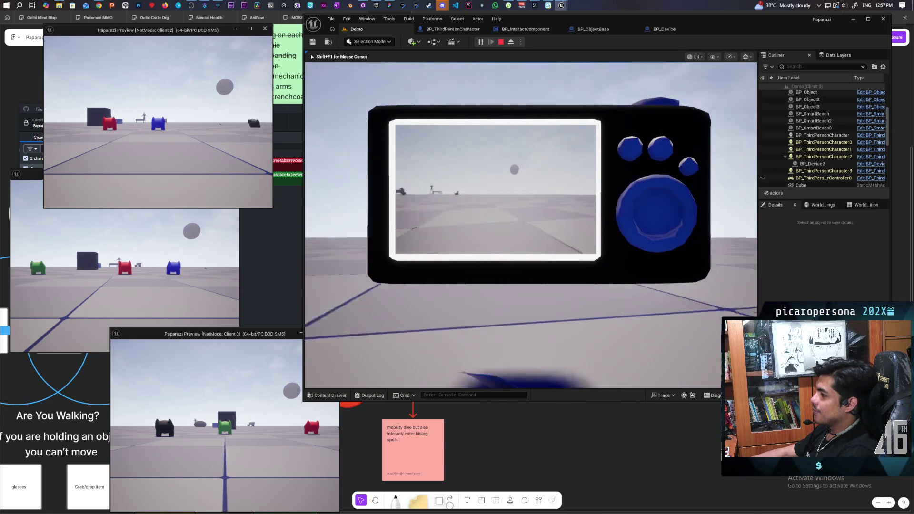
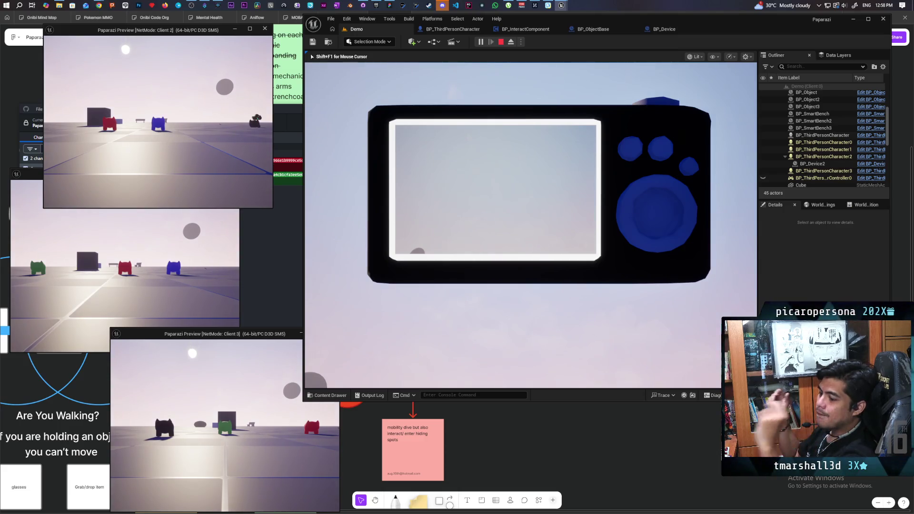
Step: Stop the Unreal multiplayer play test and return to Chrome's Google results page
key("Escape")
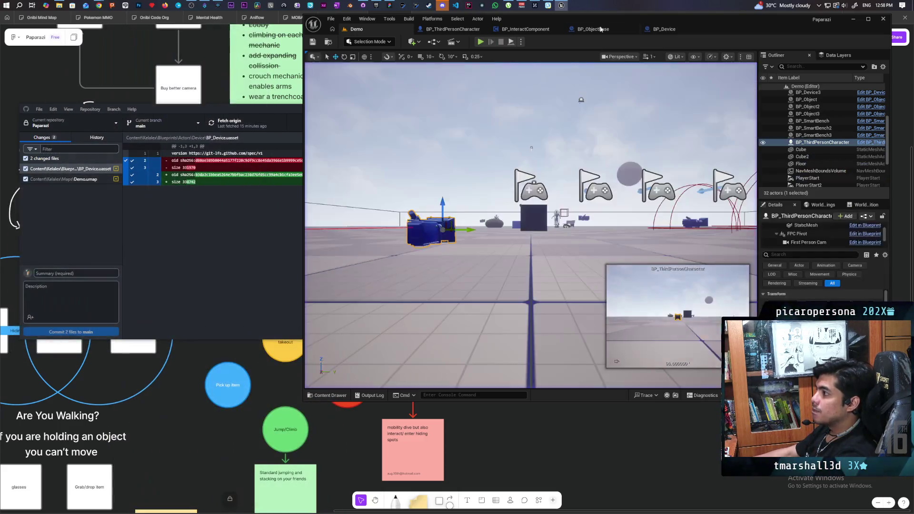
mouse_move(100, 6)
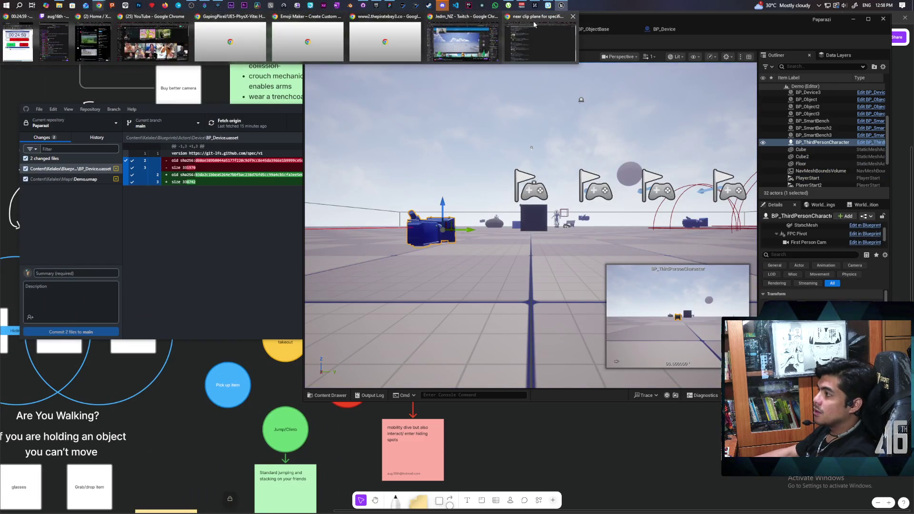
left_click(538, 40)
left_click(636, 34)
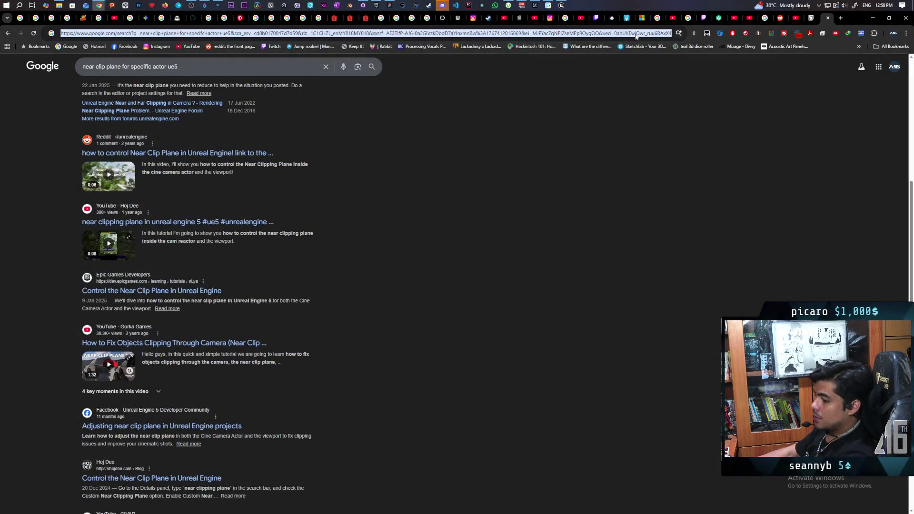
Step: Search Google for replicating non-player object collision in UE5
type("replicate non player object")
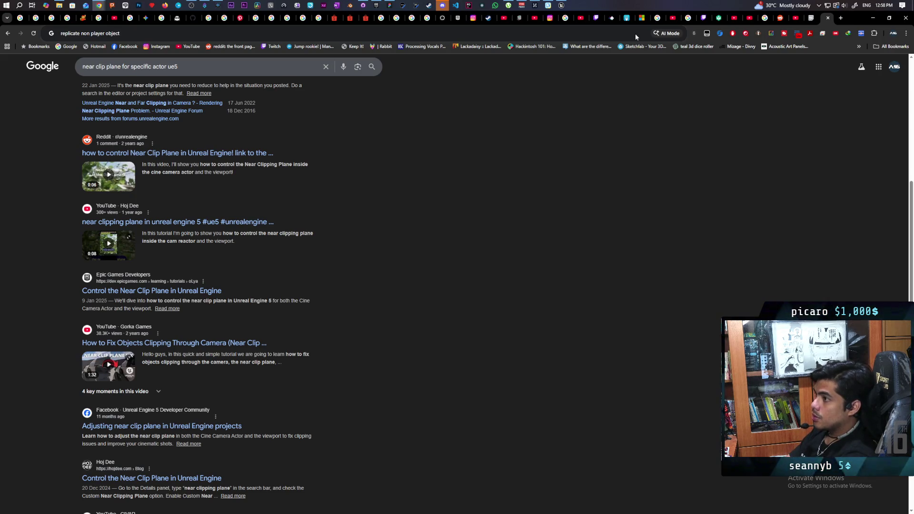
type(" co")
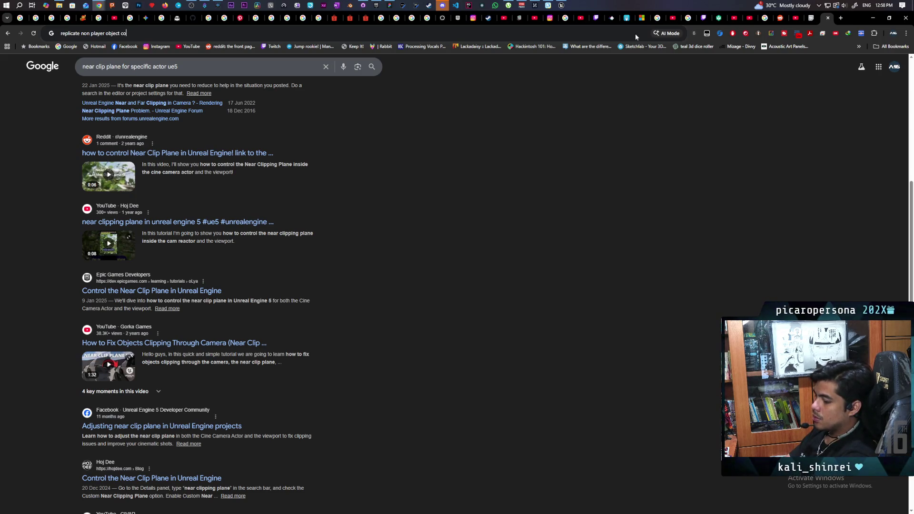
type("llision ue5")
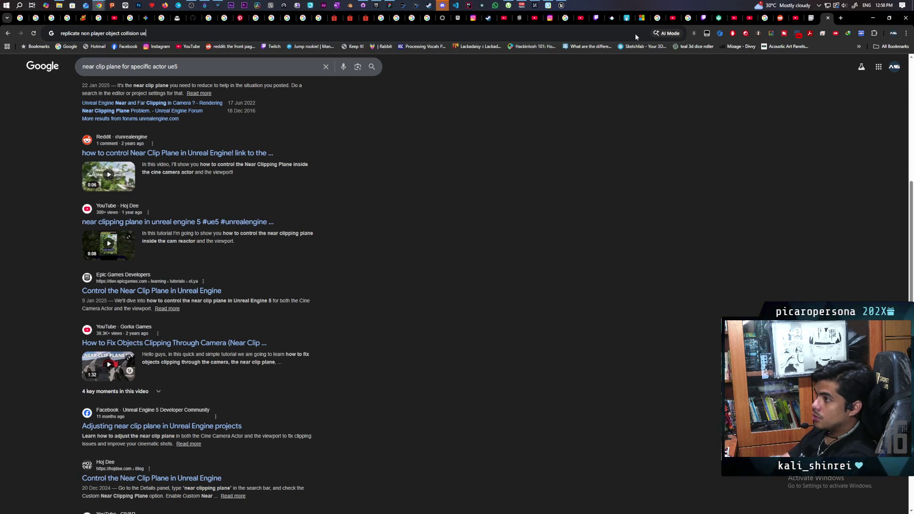
key("Return")
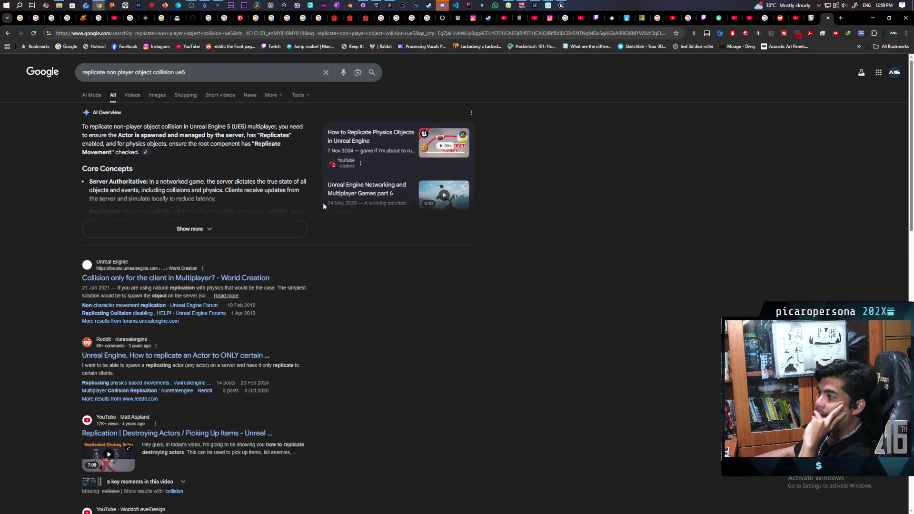
Step: Browse the results and open the 'Multiplayer Replicated Door' tutorial video
scroll(323, 205, "down", 2)
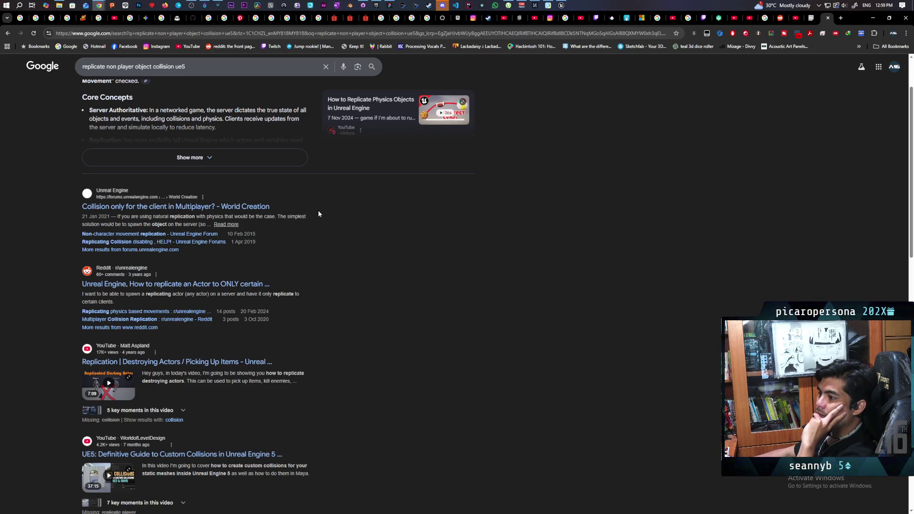
scroll(319, 213, "down", 3)
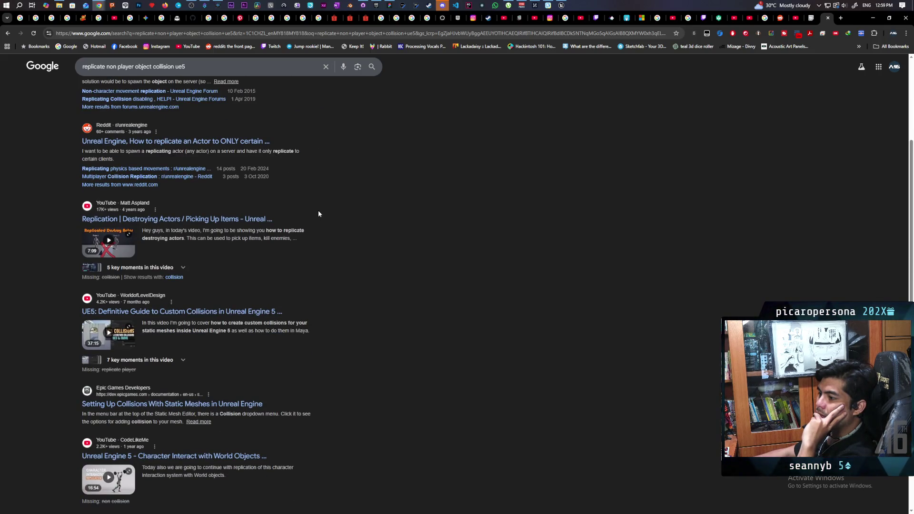
scroll(319, 214, "down", 2)
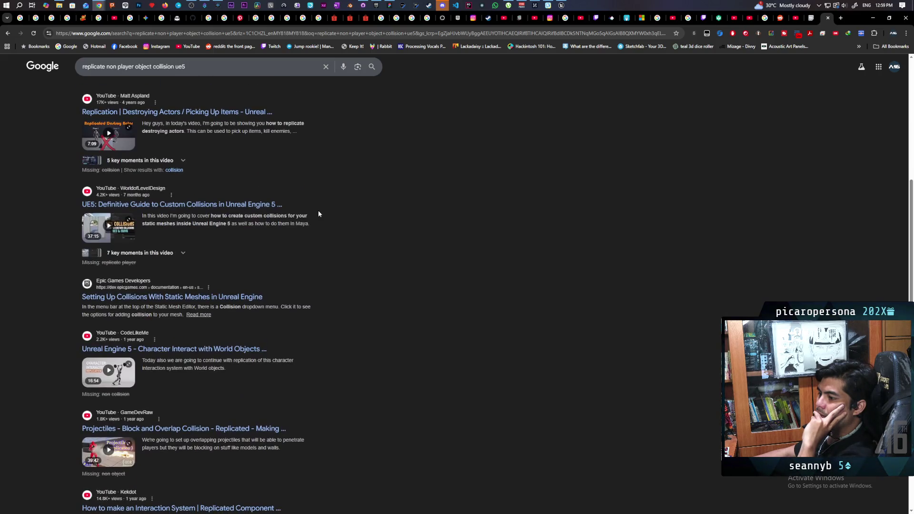
scroll(318, 213, "down", 2)
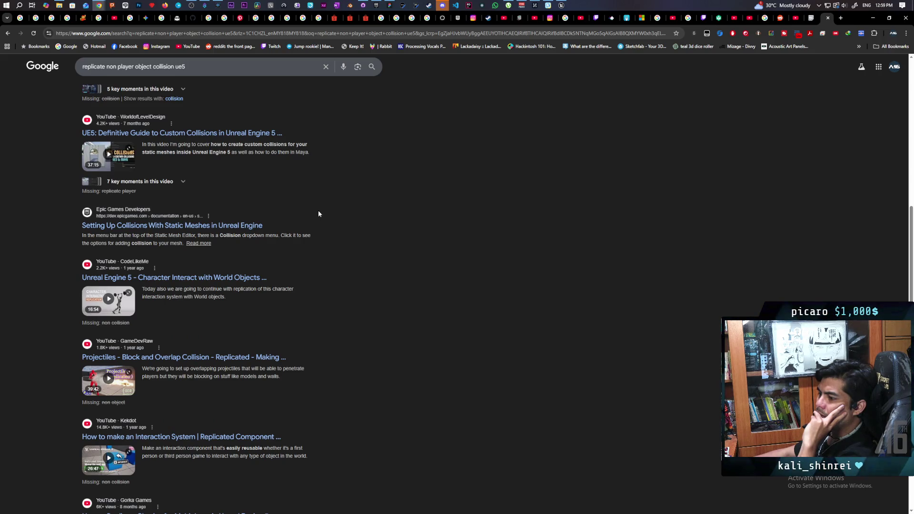
scroll(318, 213, "down", 2)
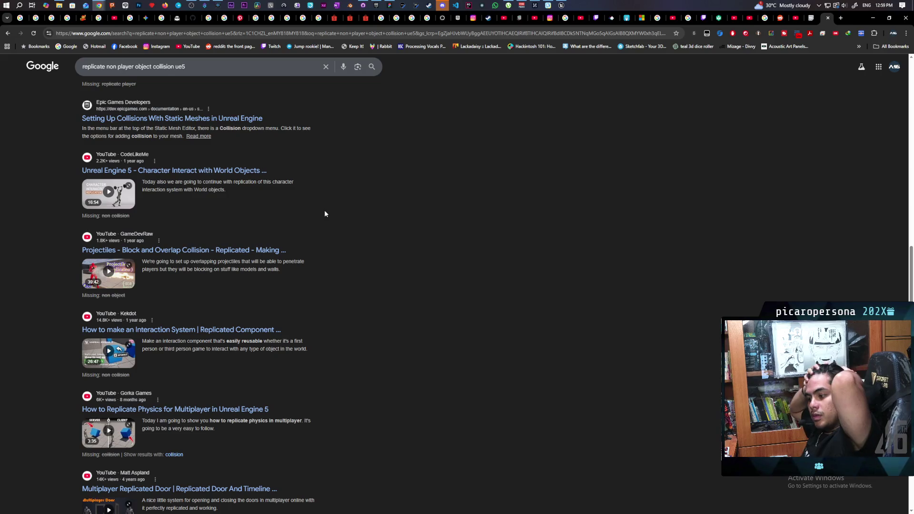
scroll(324, 211, "down", 5)
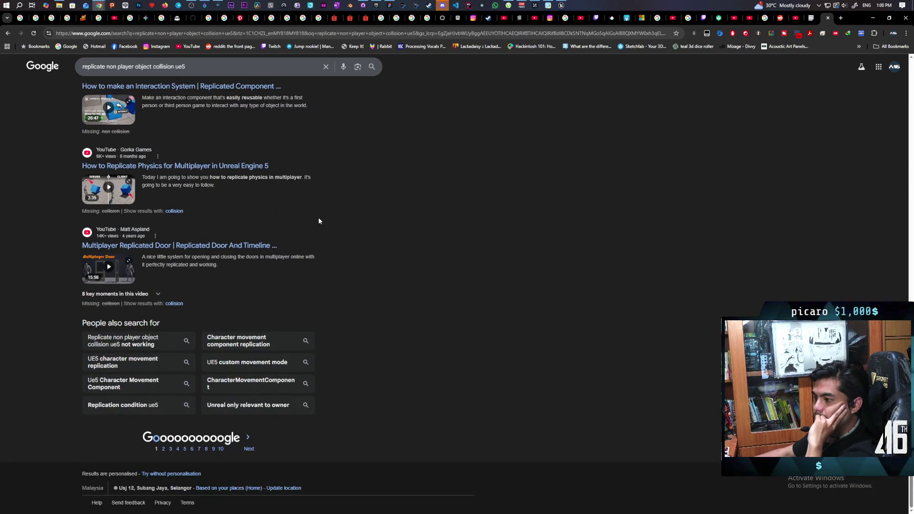
scroll(319, 221, "up", 3)
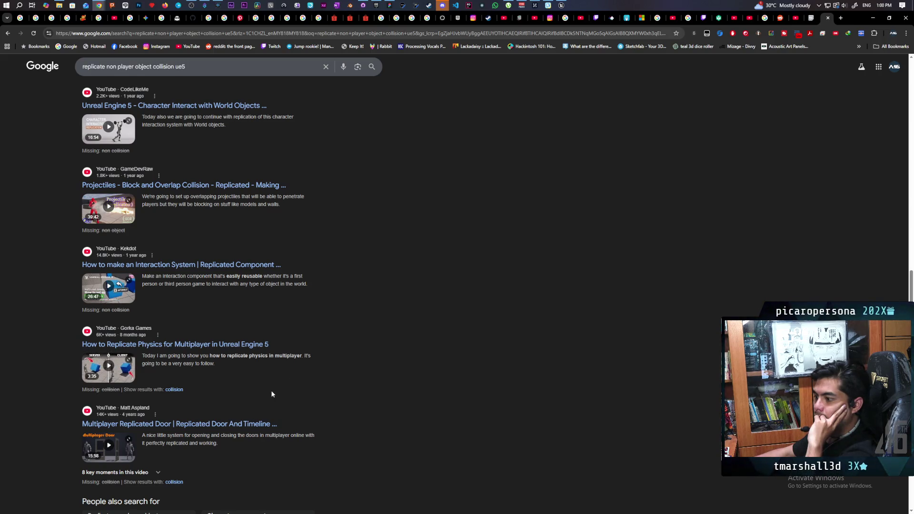
left_click(242, 424)
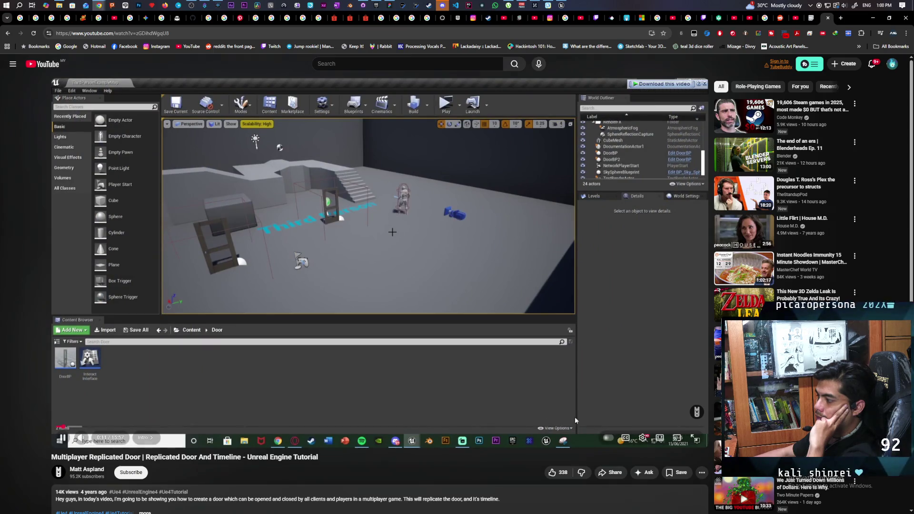
Step: Watch the replicated-door tutorial full screen up to the InputAction Interact event graph
key("f")
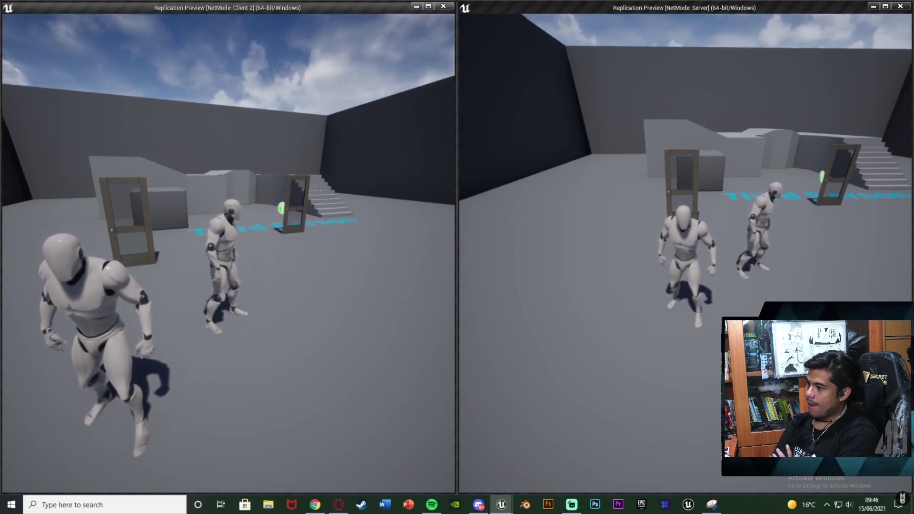
key("w")
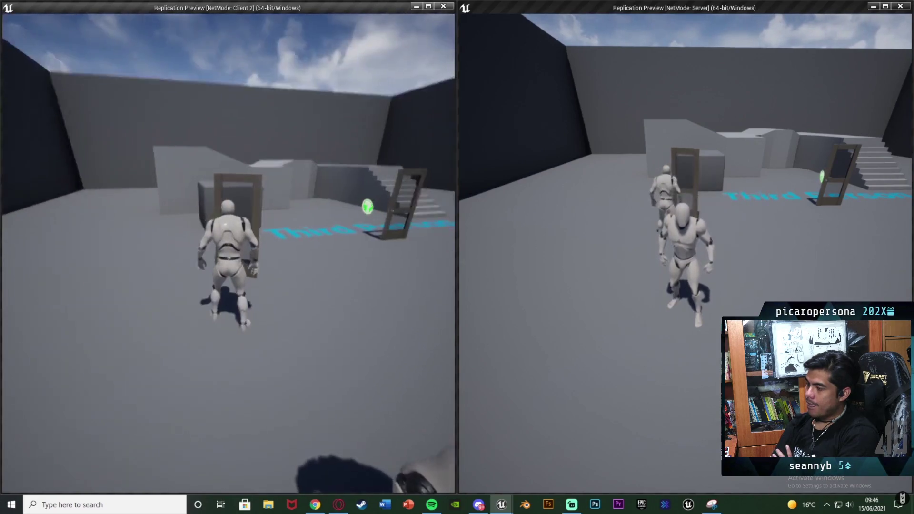
key("Escape")
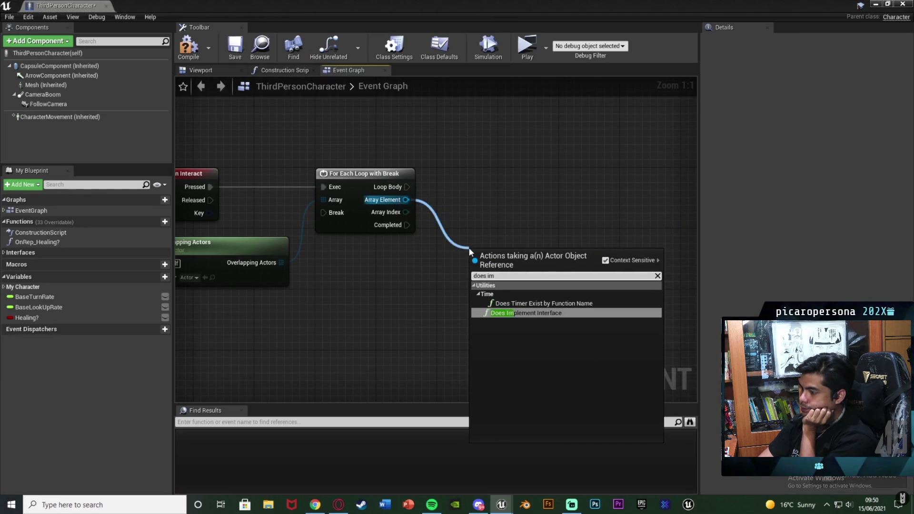
Step: Skip past the DoorBP components, Box trigger and timeline setup to the Call Open Door node
mouse_move(465, 383)
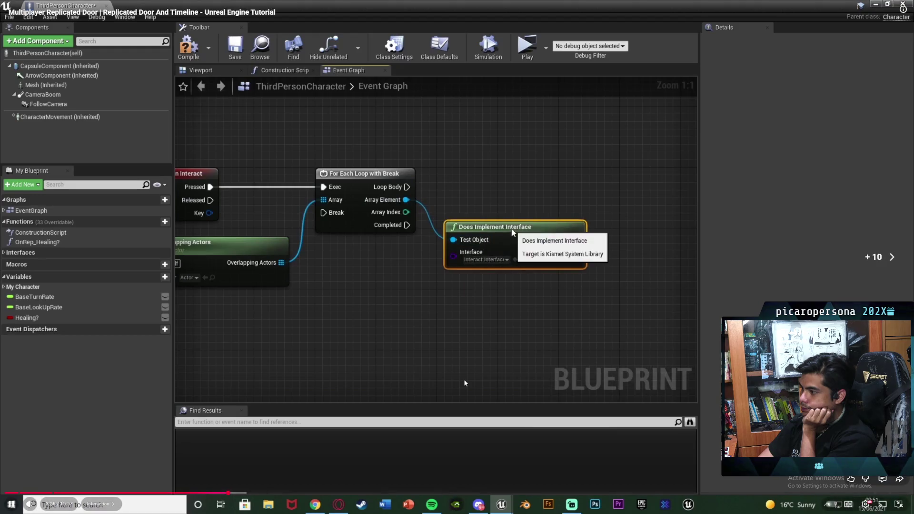
key("l")
key("l")
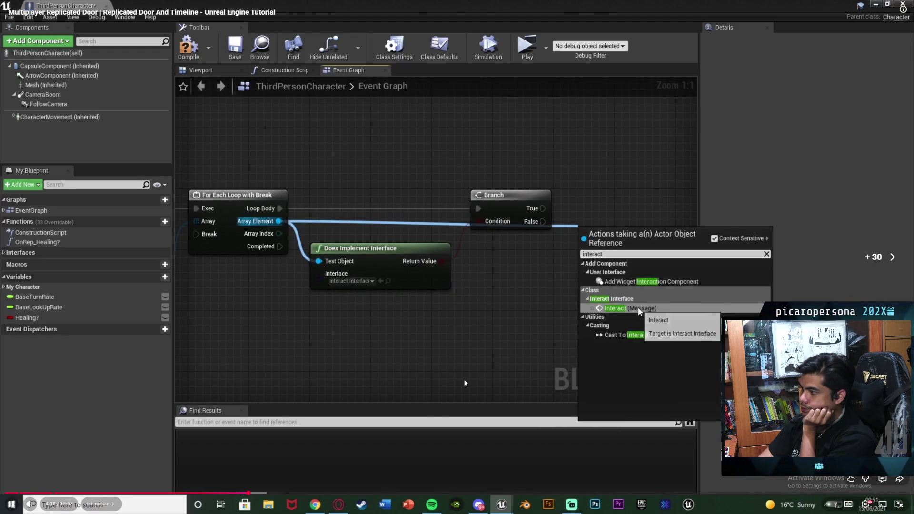
key("l")
key("l")
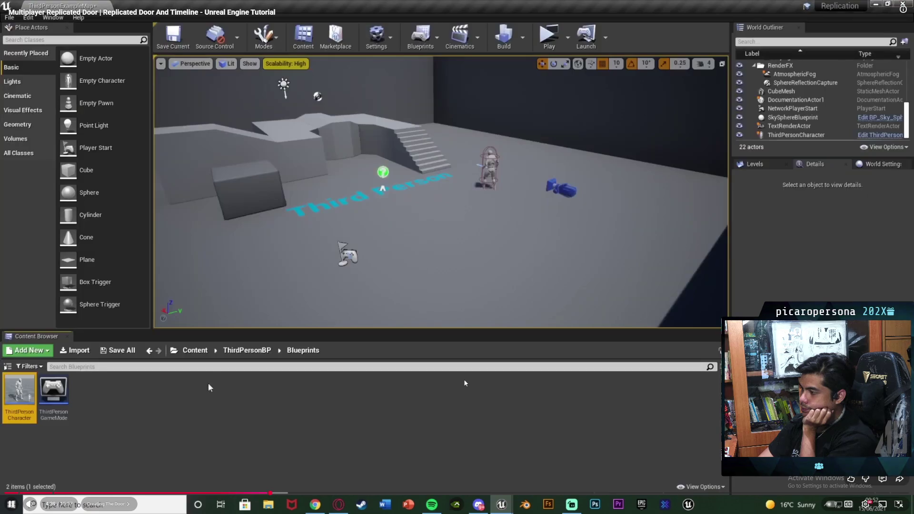
key("l")
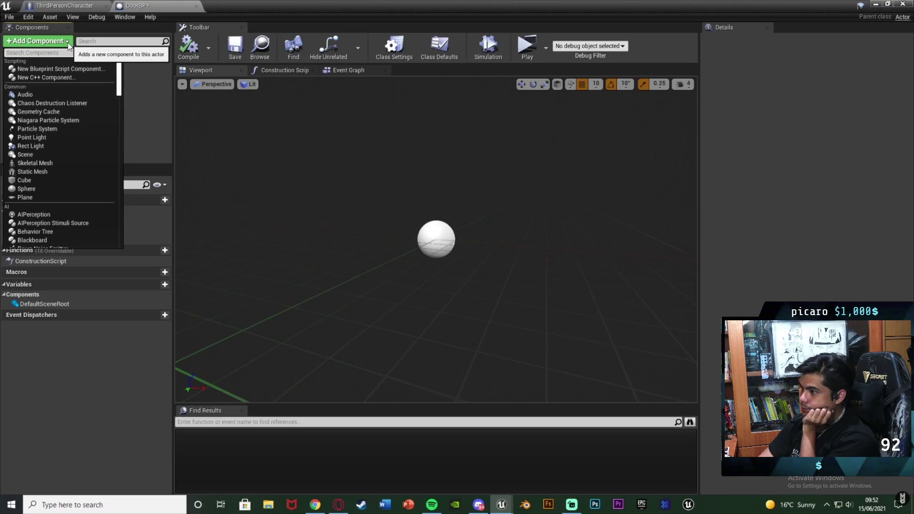
key("l")
key("l")
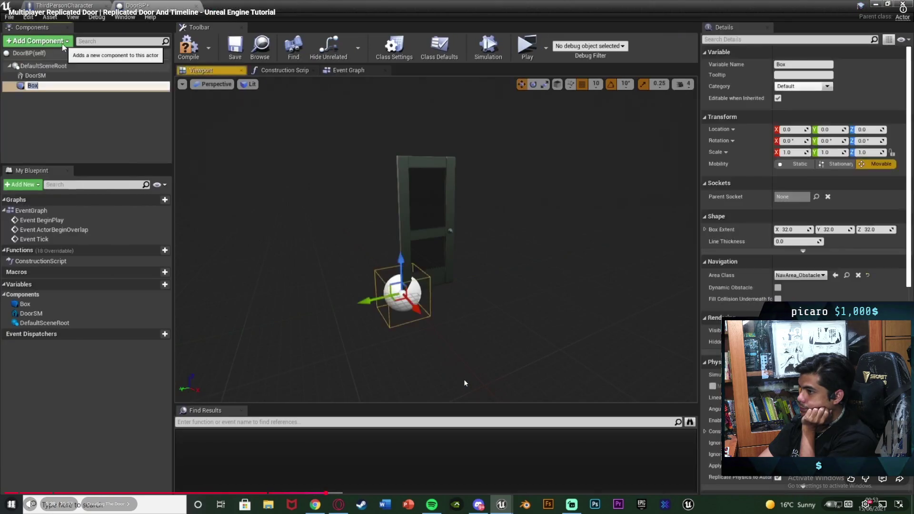
key("l")
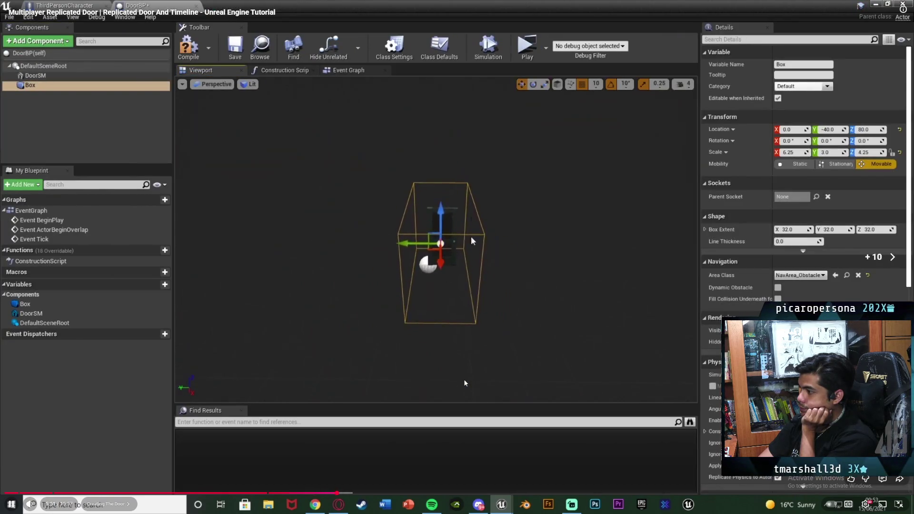
key("l")
key("l")
type("interact")
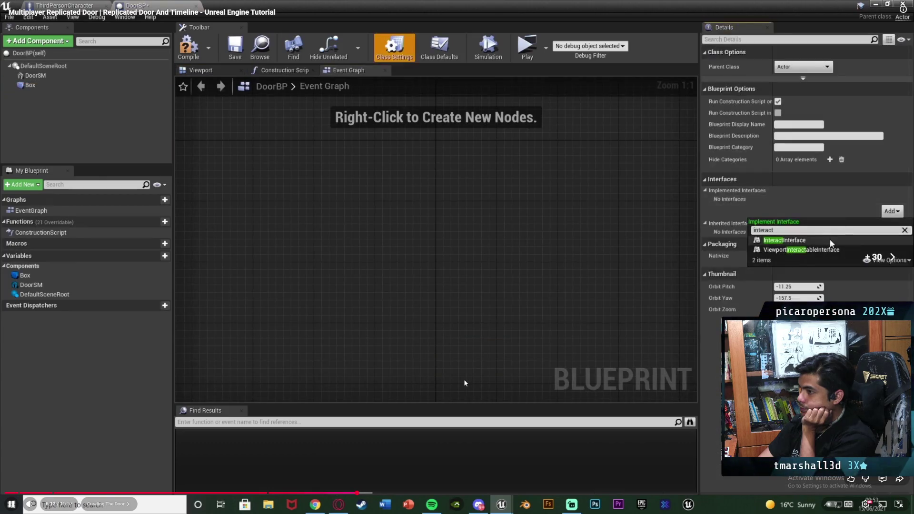
key("l")
key("l")
key("l")
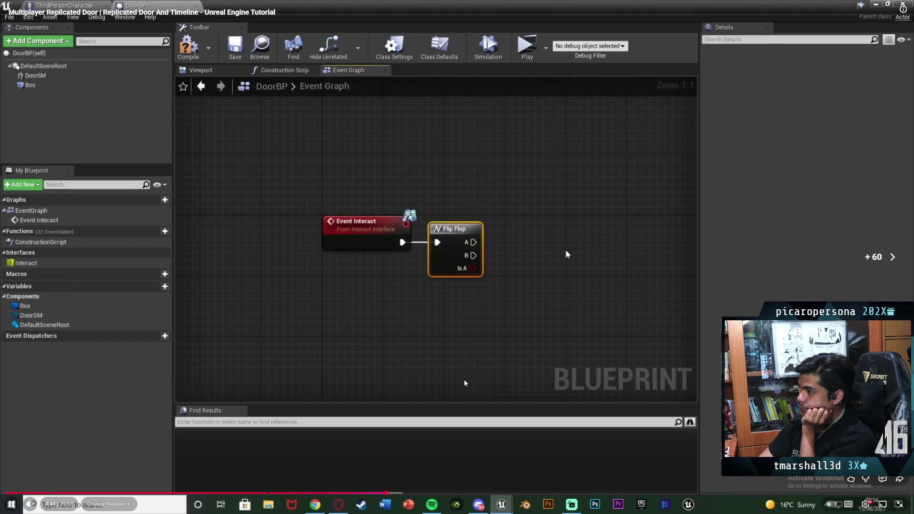
key("l")
key("l")
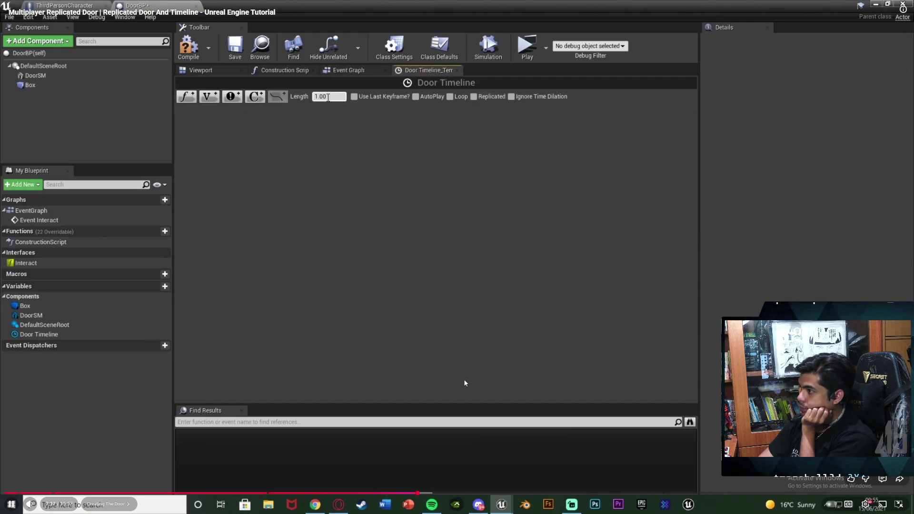
key("l")
key("l")
key("l")
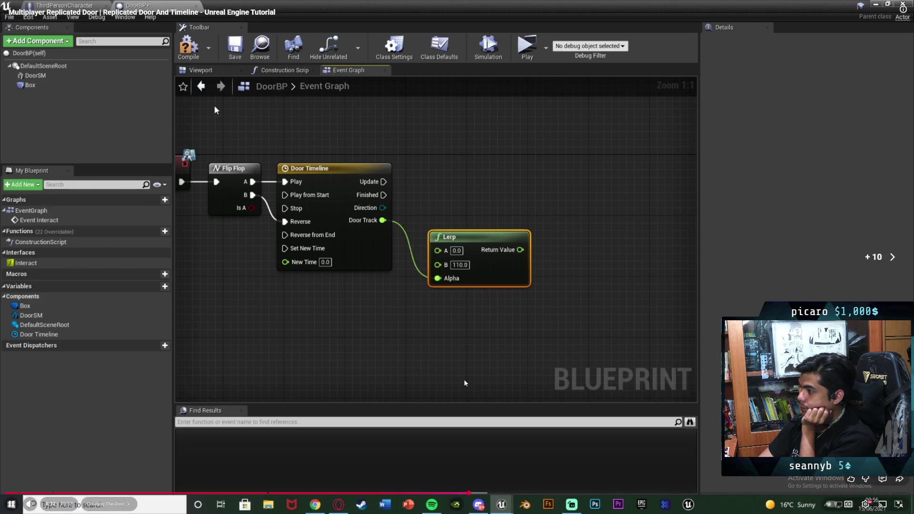
key("l")
key("l")
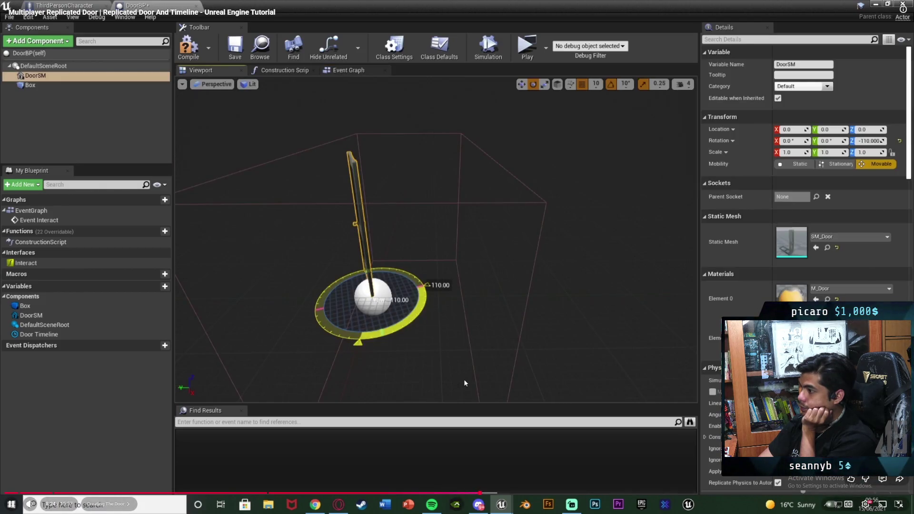
key("l")
key("l")
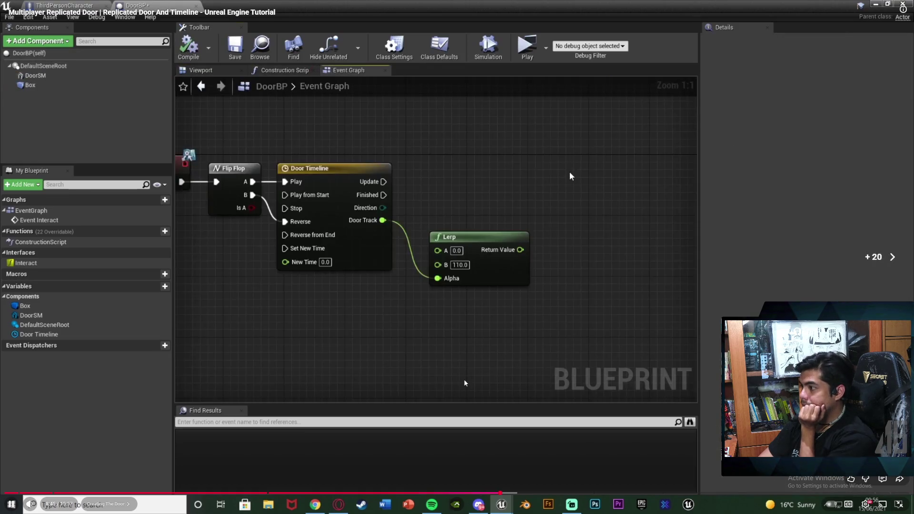
key("l")
key("l")
key("l")
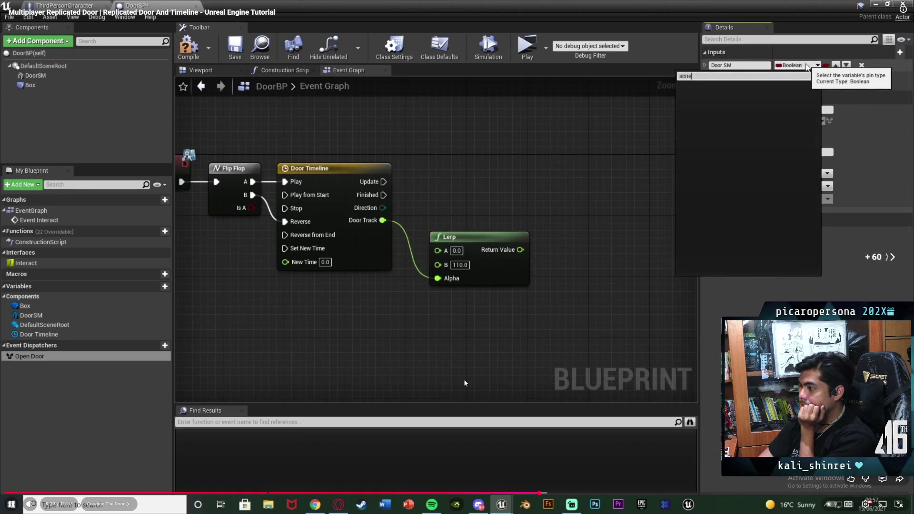
key("l")
key("l")
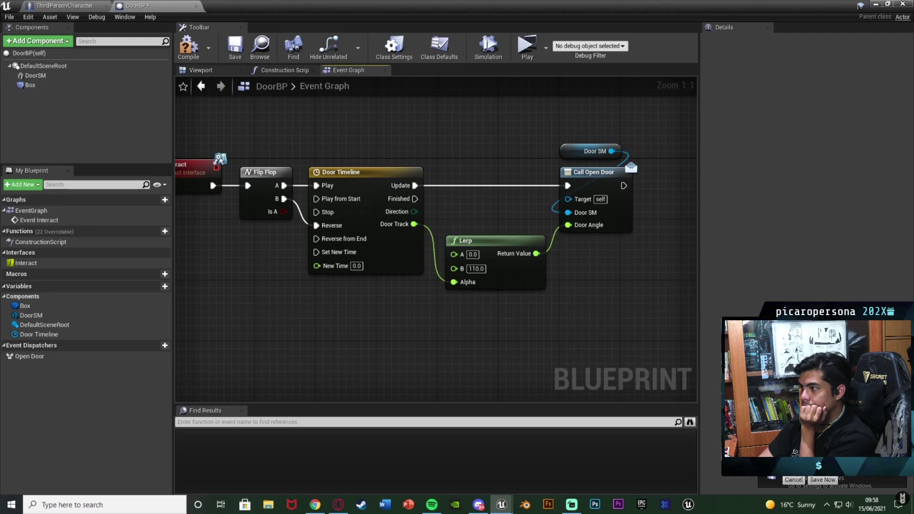
Step: Play the tutorial through the Cast To DoorBP wiring, pausing once and resuming
left_click(792, 481)
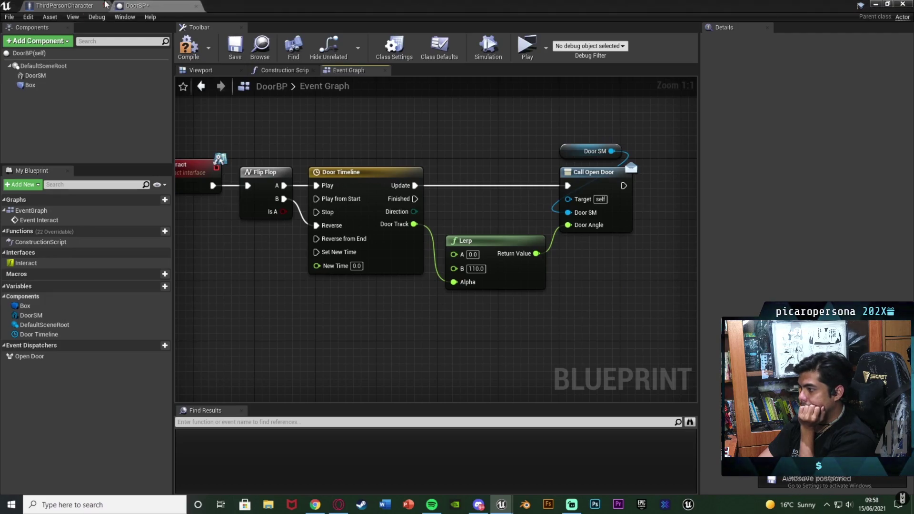
left_click(64, 5)
left_click_drag(410, 201, 408, 249)
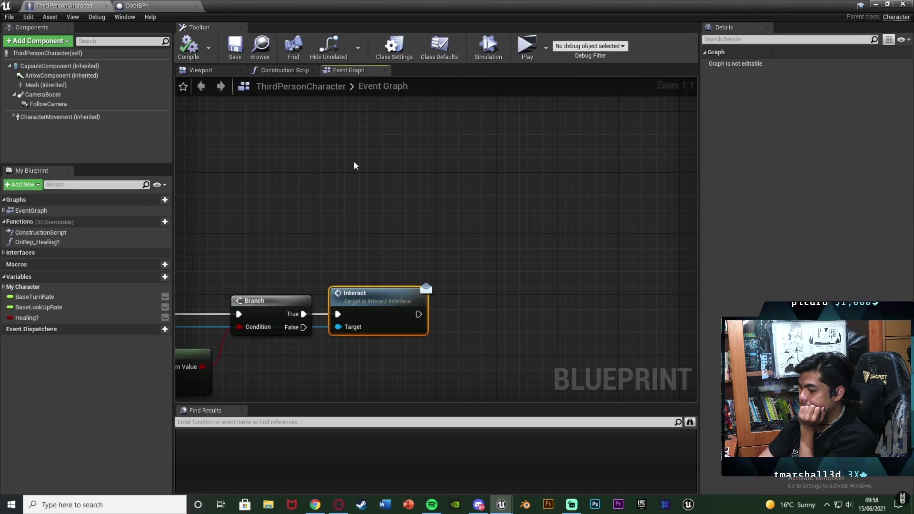
left_click(163, 5)
scroll(351, 136, "down", 1)
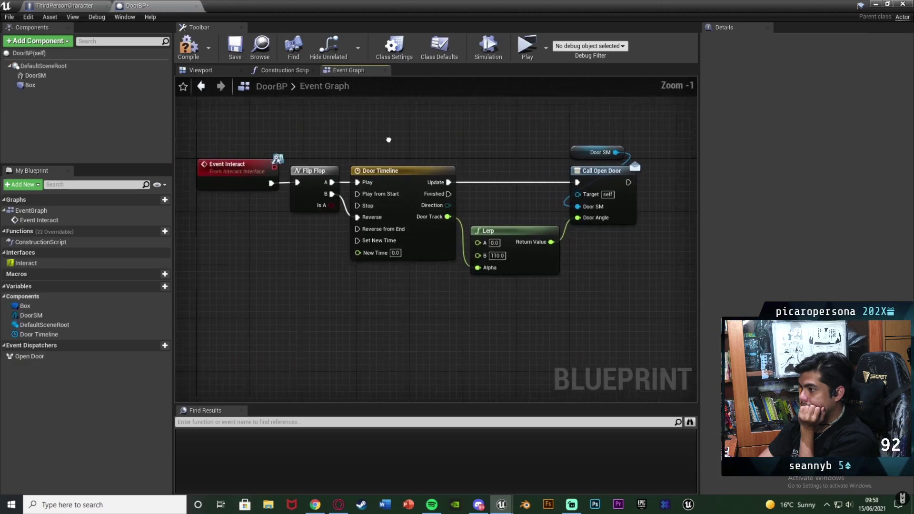
left_click(234, 46)
left_click(102, 5)
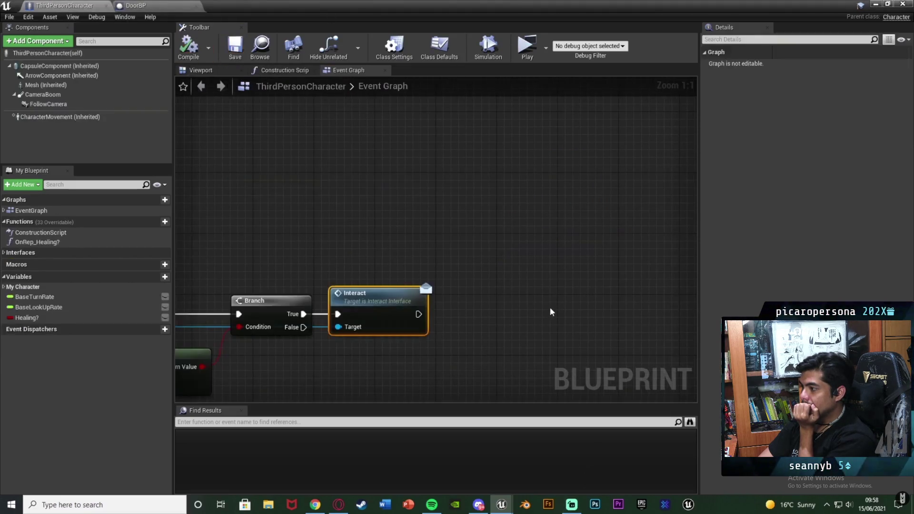
scroll(549, 306, "down", 1)
left_click_drag(472, 261, 552, 215)
left_click_drag(183, 161, 310, 141)
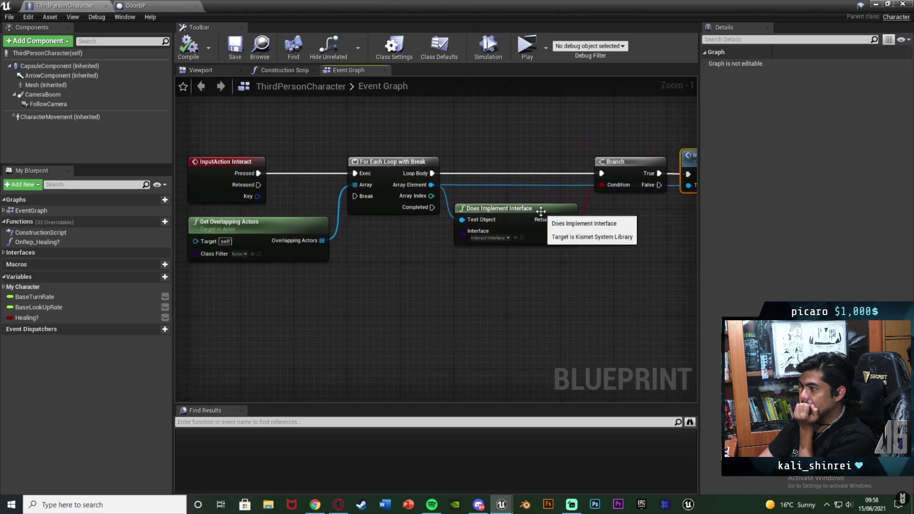
left_click(465, 383)
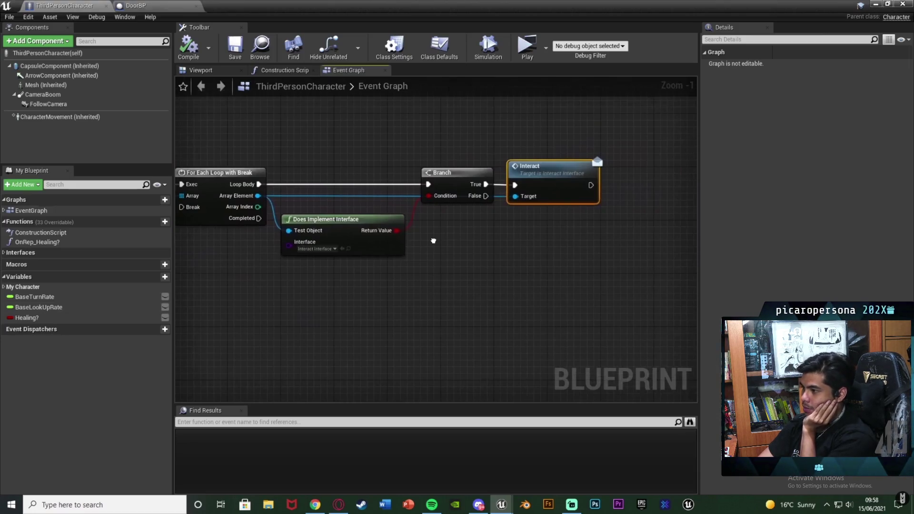
left_click(465, 383)
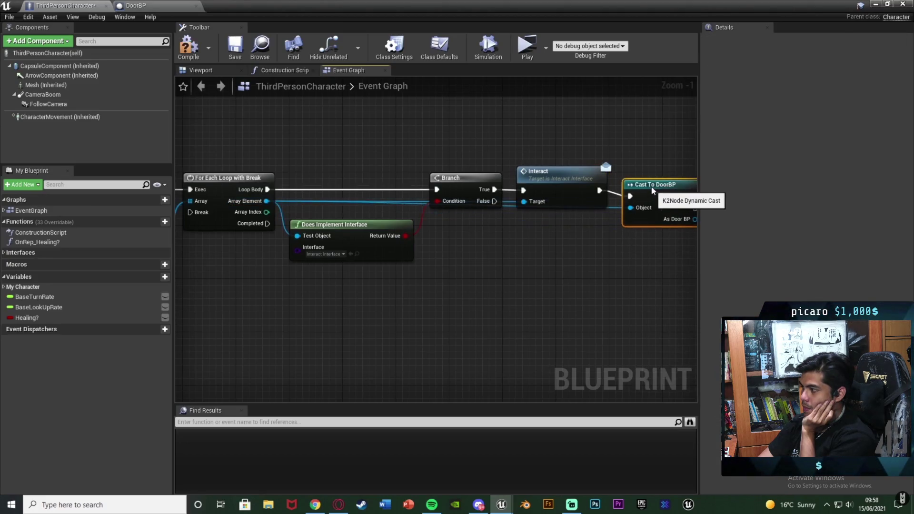
Step: Follow along as a Bind Event to Open Door node is added after Cast To DoorBP
mouse_move(649, 181)
left_mouse_down()
mouse_move(512, 242)
mouse_move(526, 236)
left_mouse_up()
type("bin")
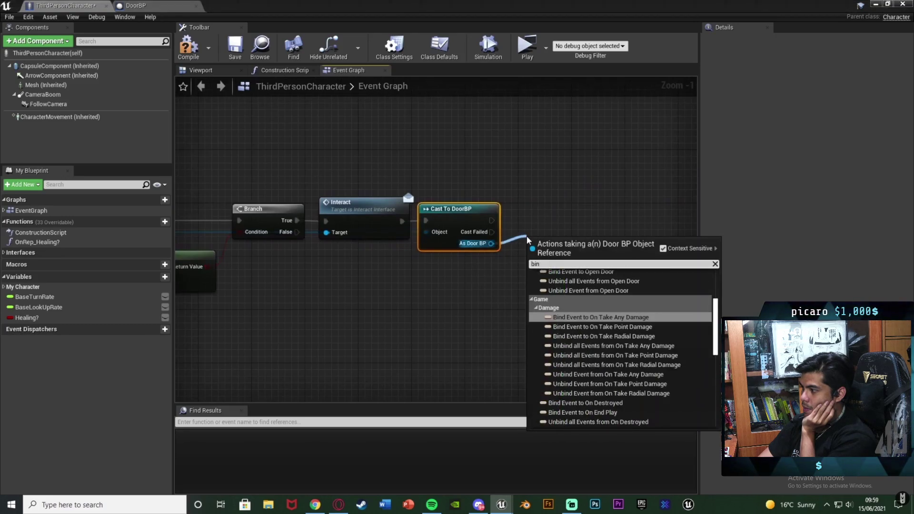
type("d event to")
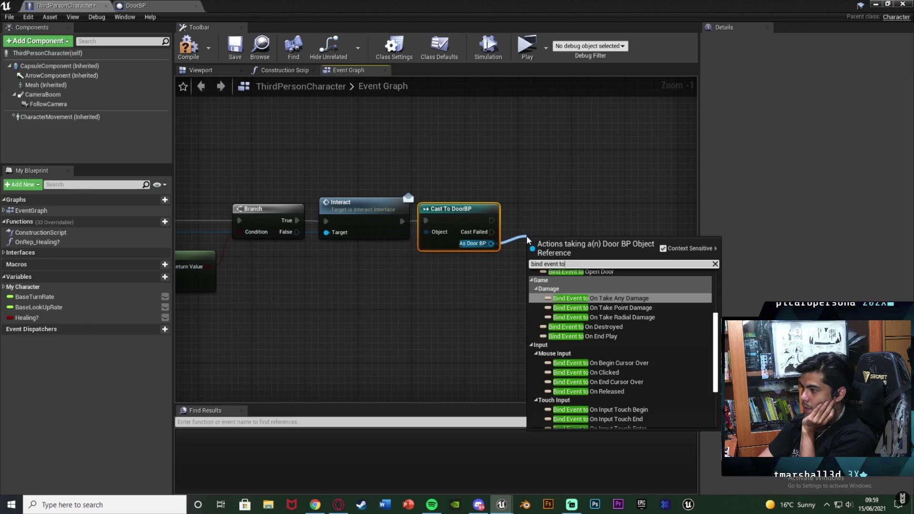
type(" open")
key("Return")
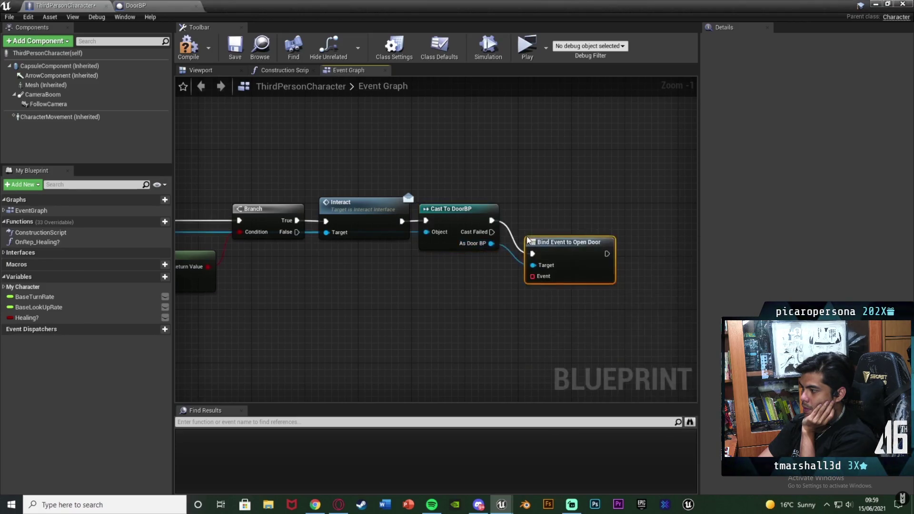
left_click(137, 5)
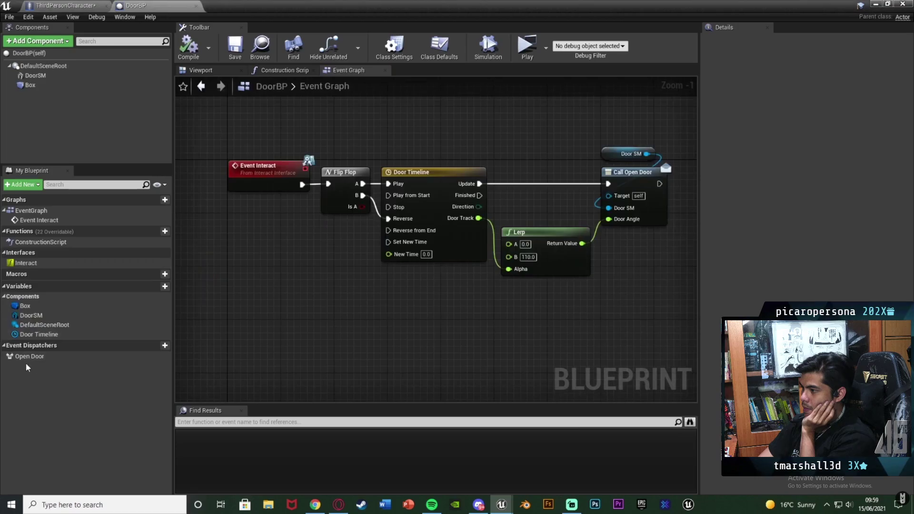
left_click(65, 5)
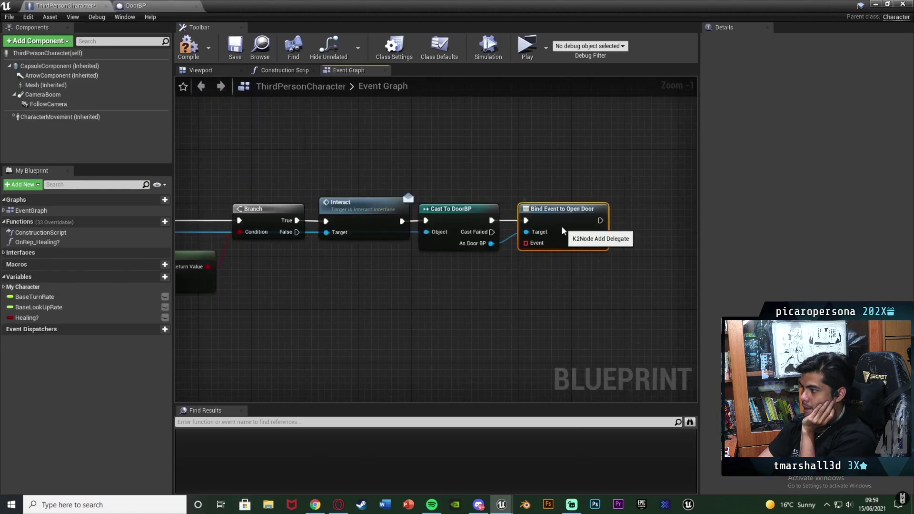
left_click_drag(563, 230, 556, 230)
left_click_drag(533, 261, 534, 224)
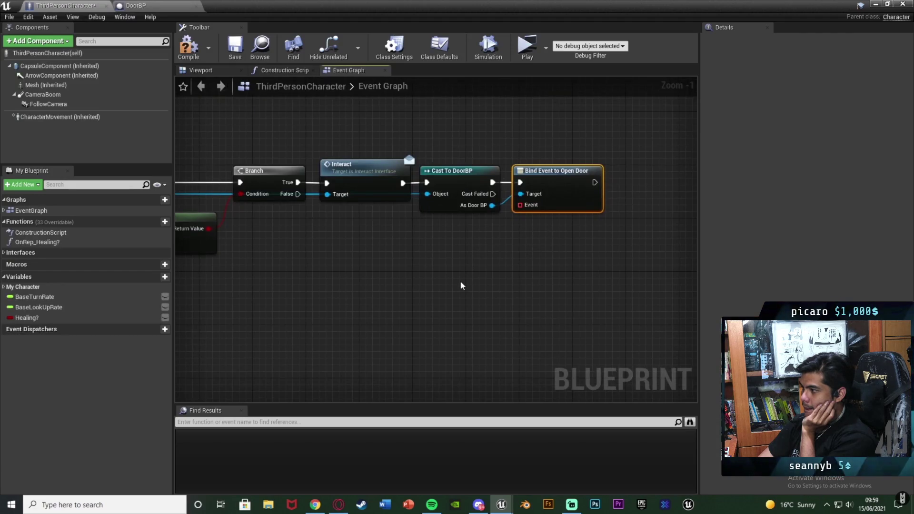
left_click(138, 5)
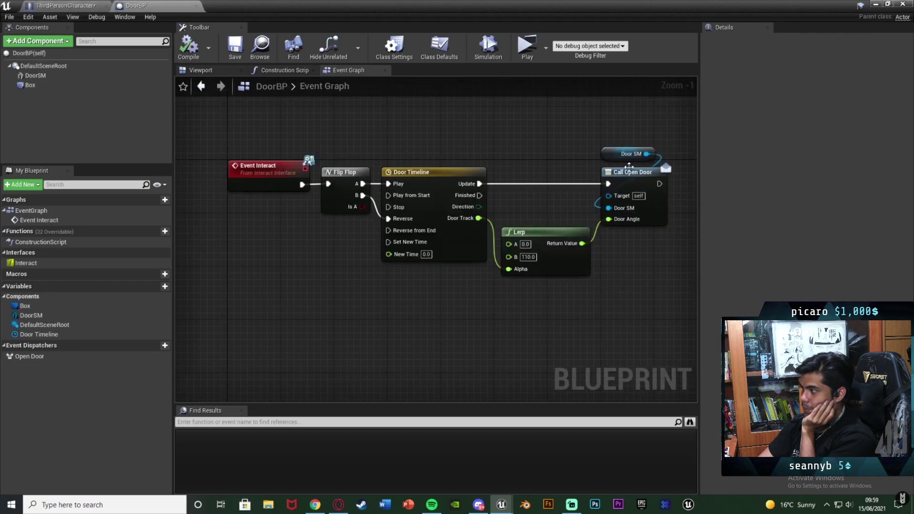
left_click_drag(629, 166, 469, 202)
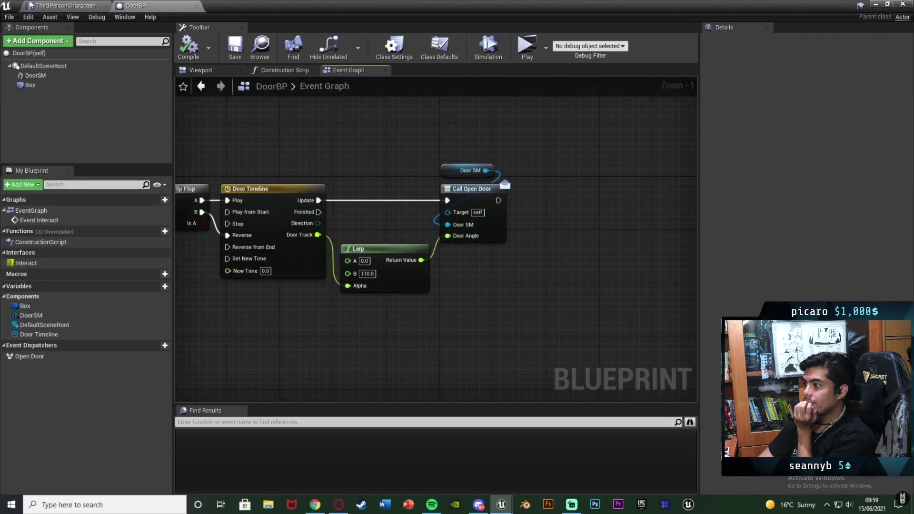
left_click(29, 6)
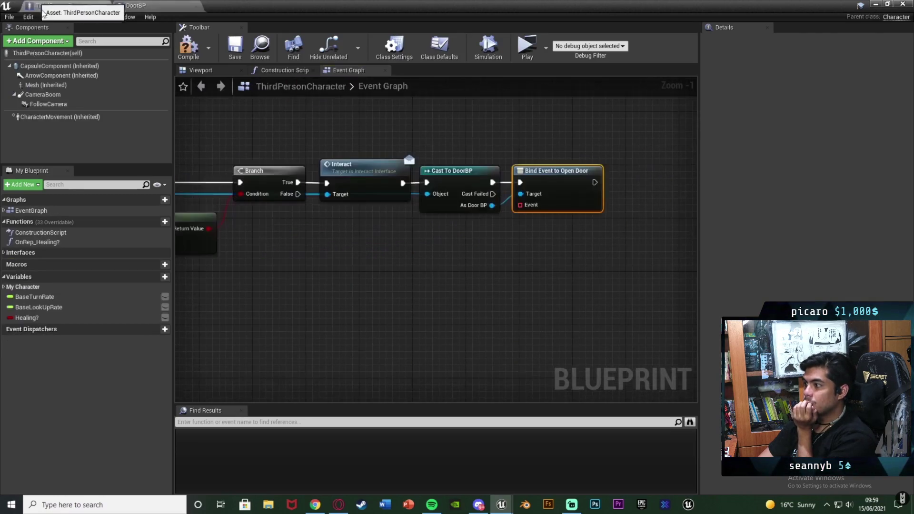
left_click(486, 256)
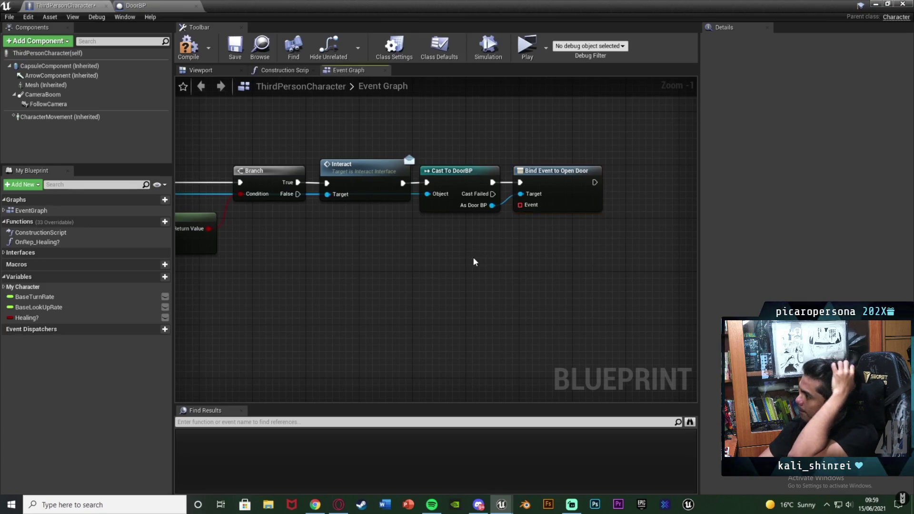
Step: Watch Bind Event to Open Door wired to the loop's Break, then skip ahead
mouse_move(473, 256)
left_mouse_down()
mouse_move(576, 231)
mouse_move(157, 240)
mouse_move(638, 230)
mouse_move(615, 239)
mouse_move(421, 228)
left_mouse_up()
scroll(543, 247, "down", 1)
scroll(615, 239, "up", 1)
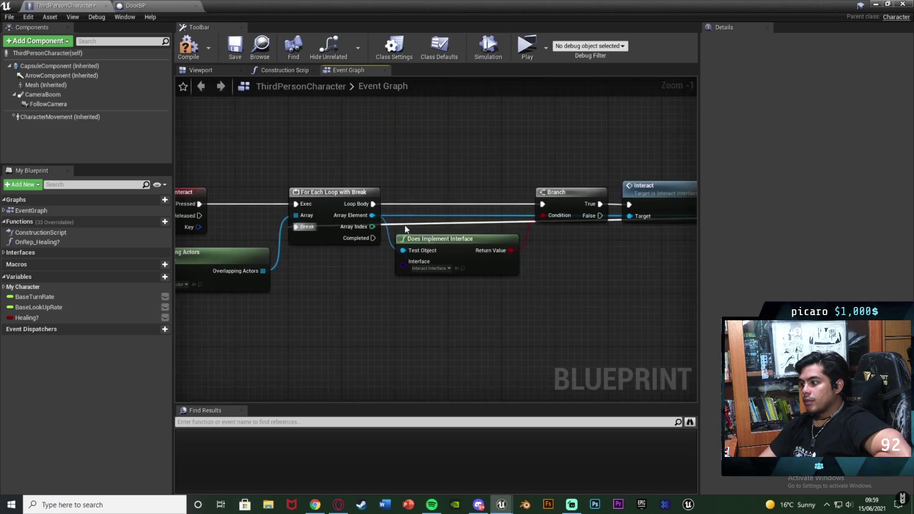
double_click(403, 224)
mouse_move(403, 224)
left_mouse_down()
mouse_move(302, 198)
mouse_move(297, 179)
mouse_move(591, 189)
mouse_move(326, 189)
mouse_move(520, 187)
left_mouse_up()
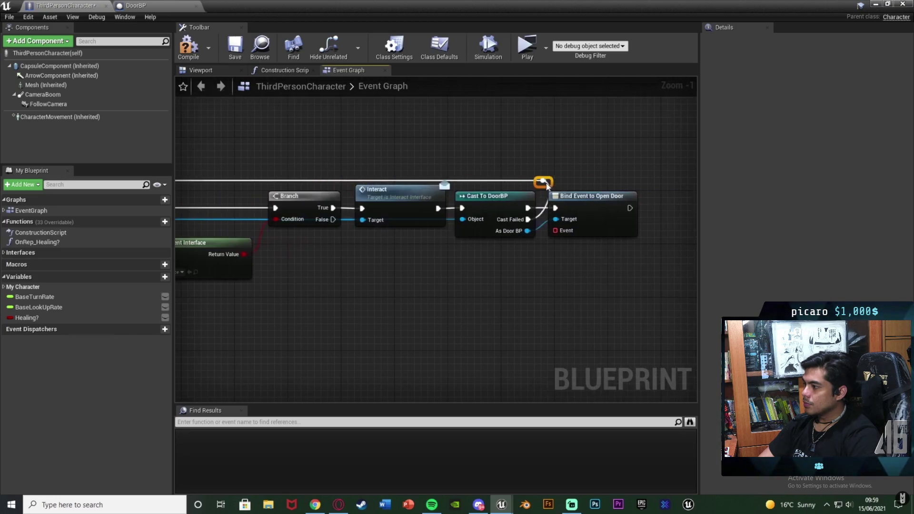
scroll(432, 212, "up", 1)
mouse_move(456, 212)
left_mouse_down()
mouse_move(486, 209)
mouse_move(380, 176)
mouse_move(356, 184)
mouse_move(469, 187)
left_mouse_up()
double_click(384, 184)
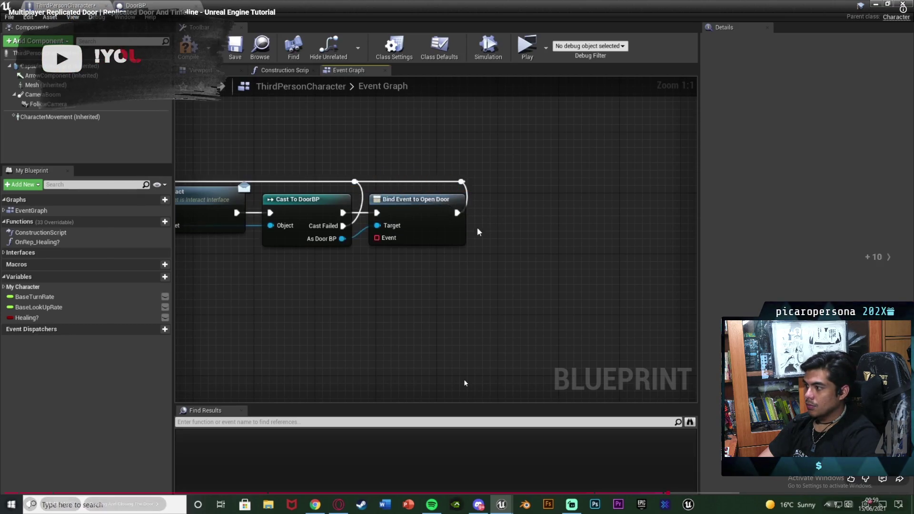
key("l")
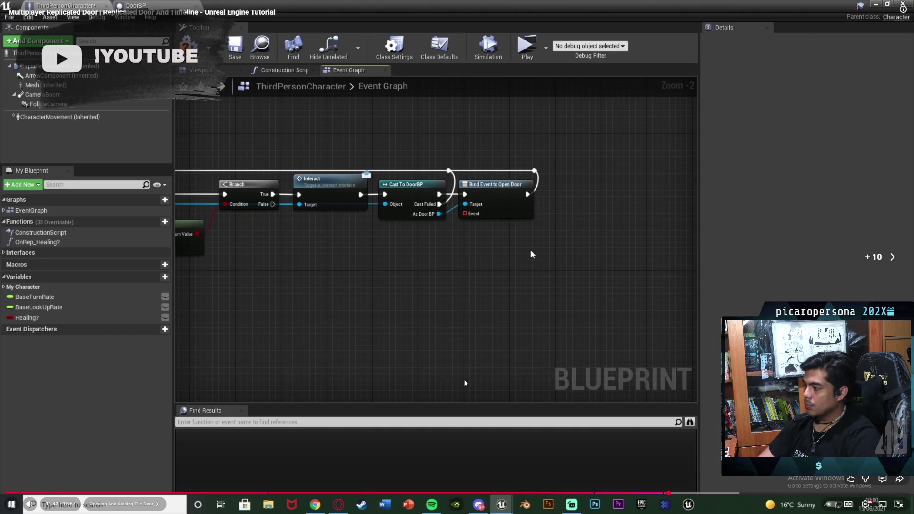
key("l")
key("l")
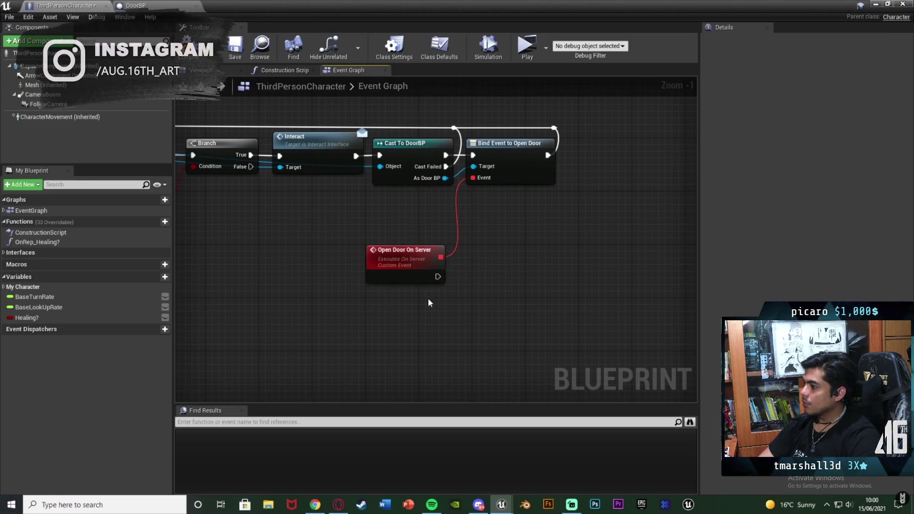
Step: Skip ahead to where Open Door On Server gains Door SM and Door Angle inputs
key("l")
key("l")
type("Door Angle")
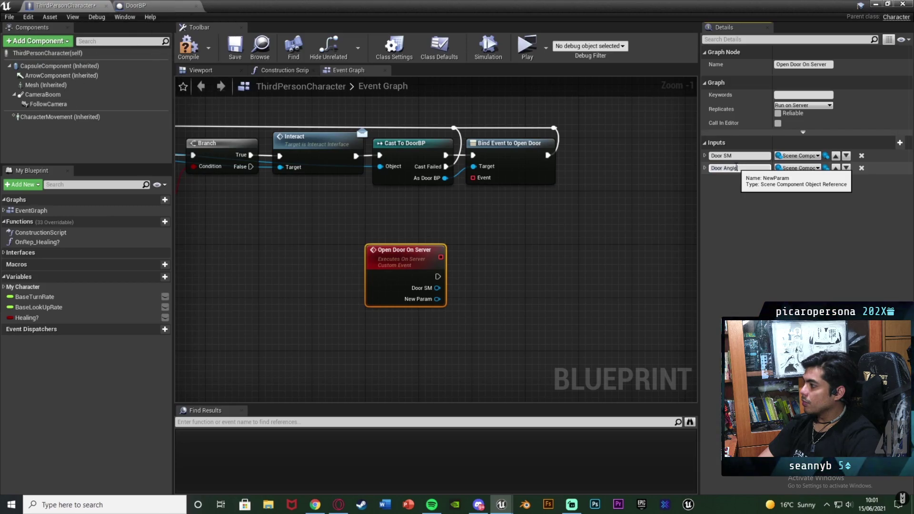
key("Right")
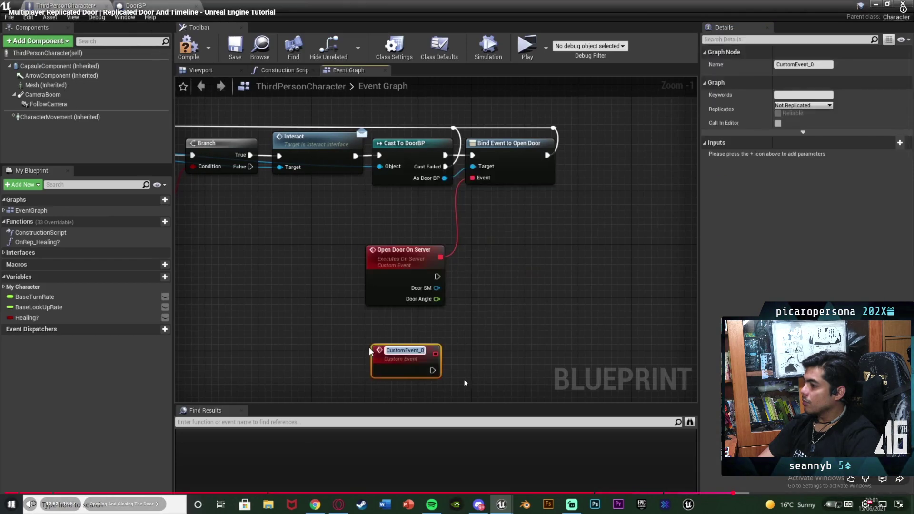
key("Right")
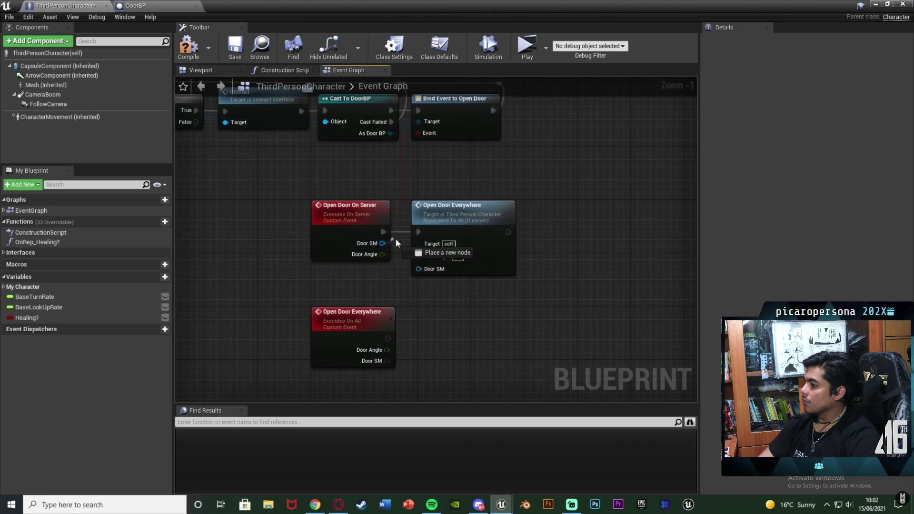
Step: Watch Open Door Everywhere wired into SetRelativeRotation with Door SM as its Target
mouse_move(396, 243)
left_mouse_down()
mouse_move(438, 260)
mouse_move(423, 259)
left_mouse_up()
left_click(354, 314)
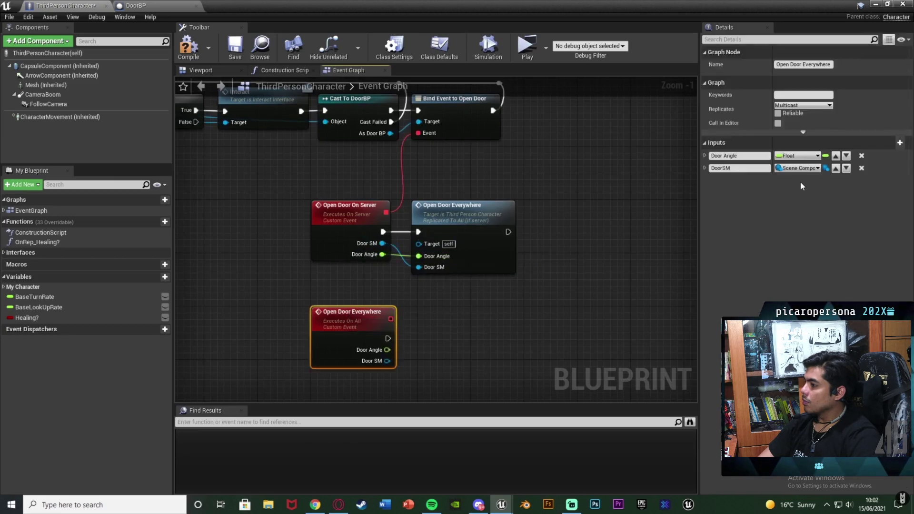
left_click(835, 168)
left_click(188, 47)
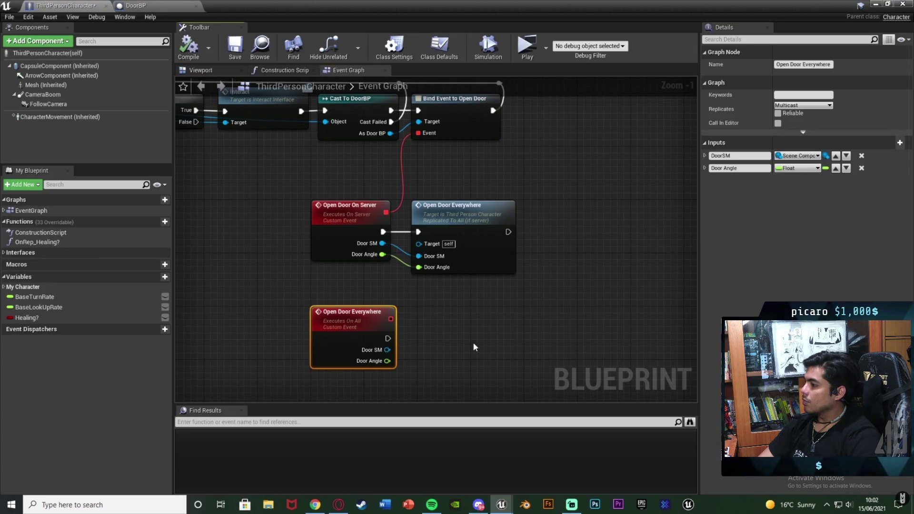
left_click(474, 347)
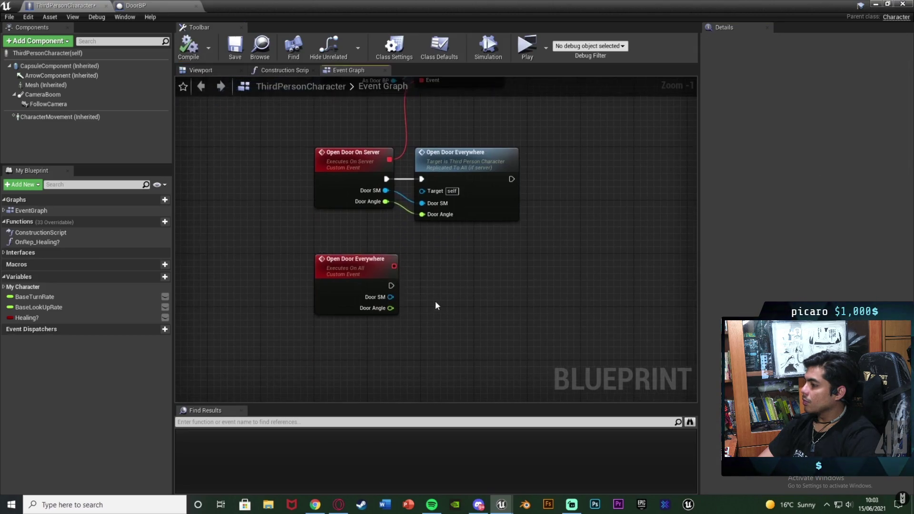
left_click_drag(390, 296, 426, 300)
type("set")
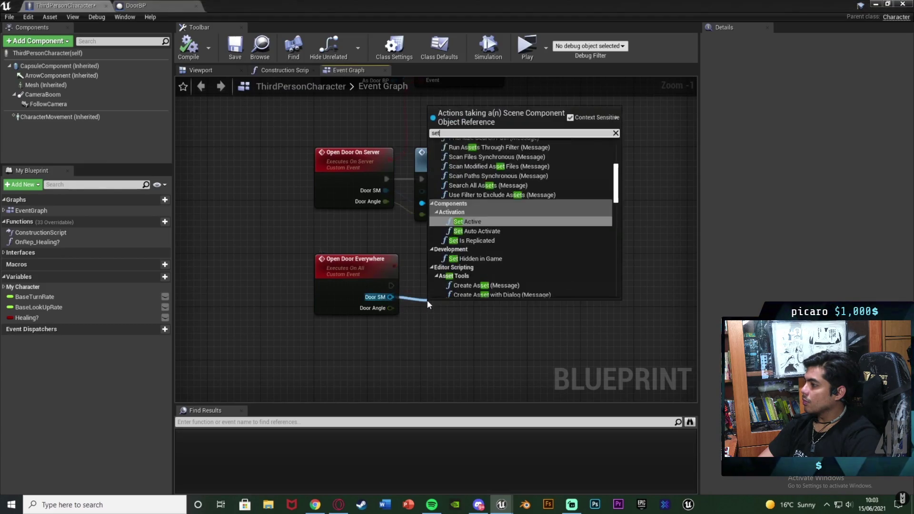
type(" relative")
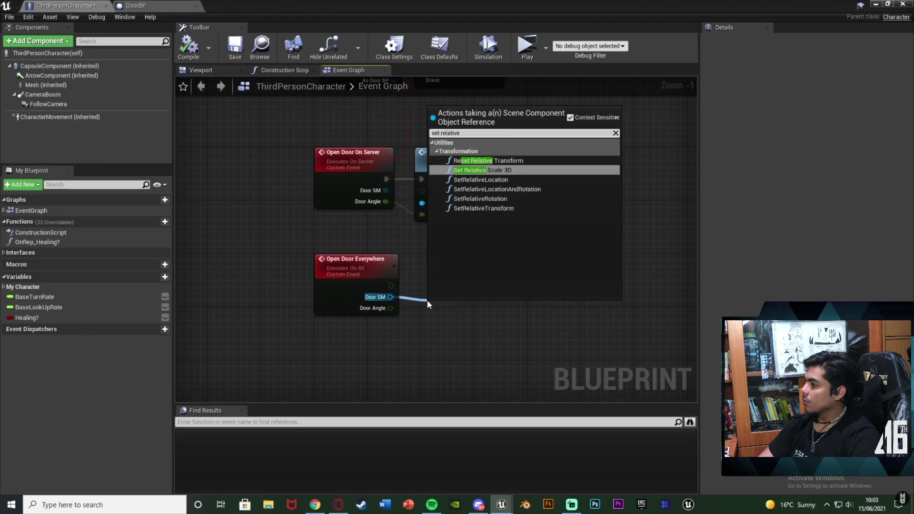
left_click(507, 198)
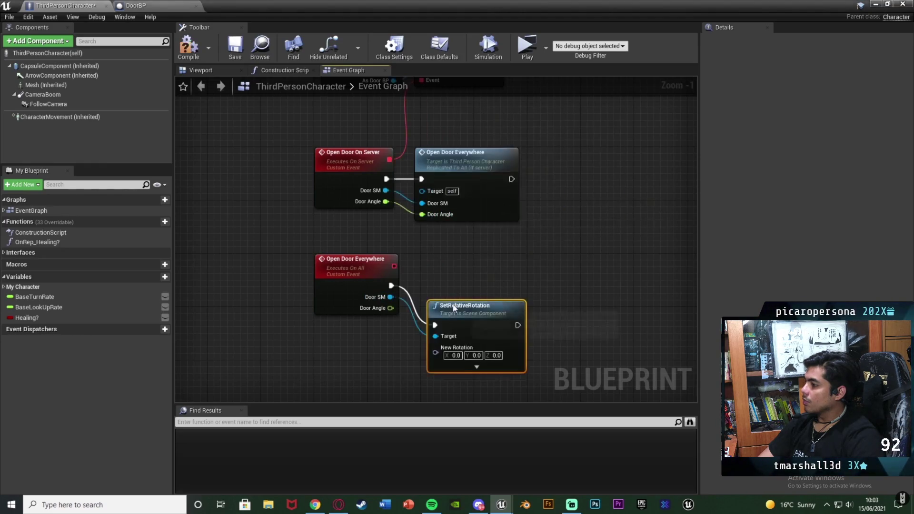
left_click_drag(454, 308, 454, 268)
scroll(453, 268, "up", 1)
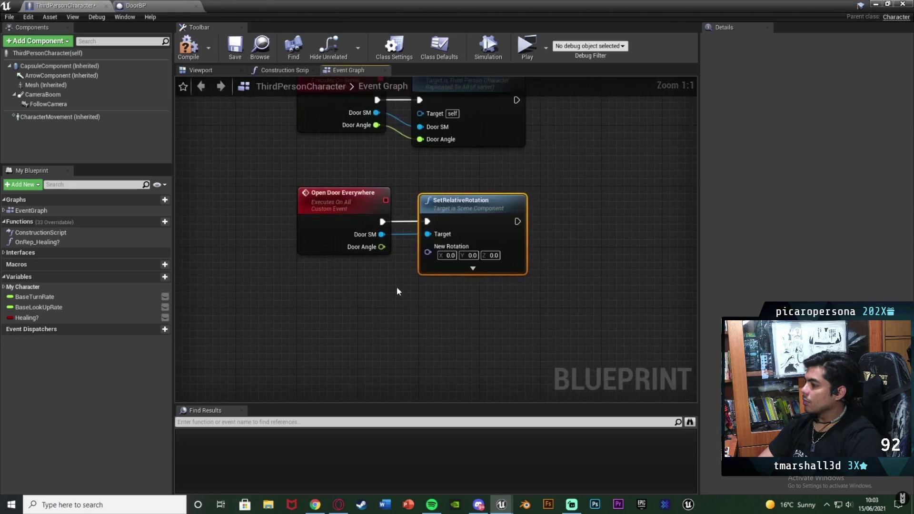
right_click(427, 253)
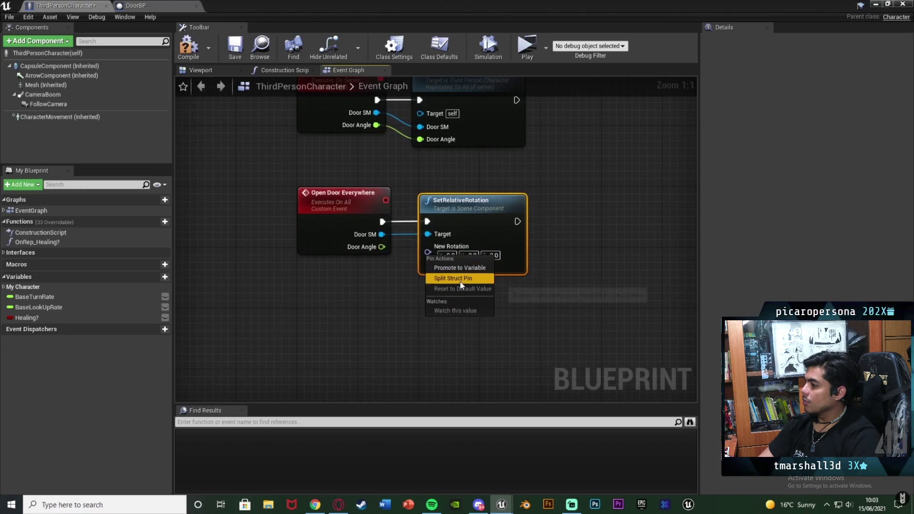
left_click(461, 284)
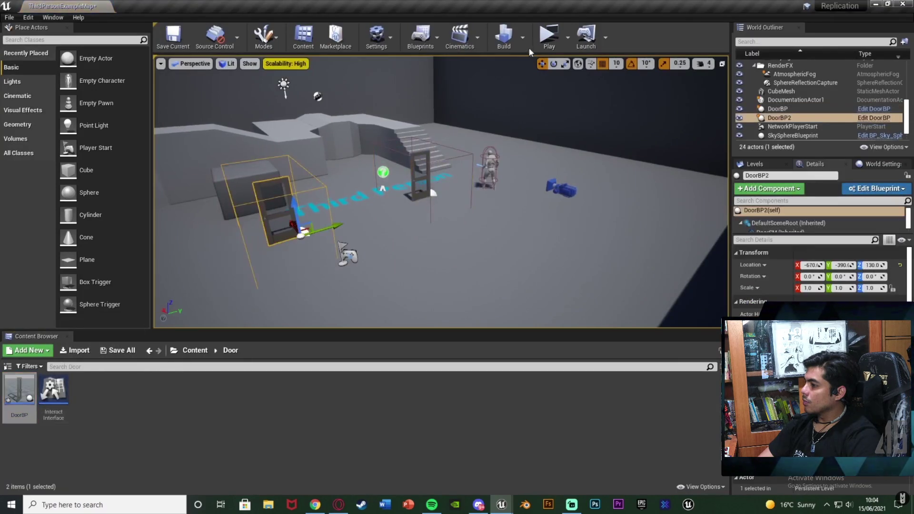
Step: Pause the tutorial on its client-and-server open-door test and exit full screen
left_click(546, 41)
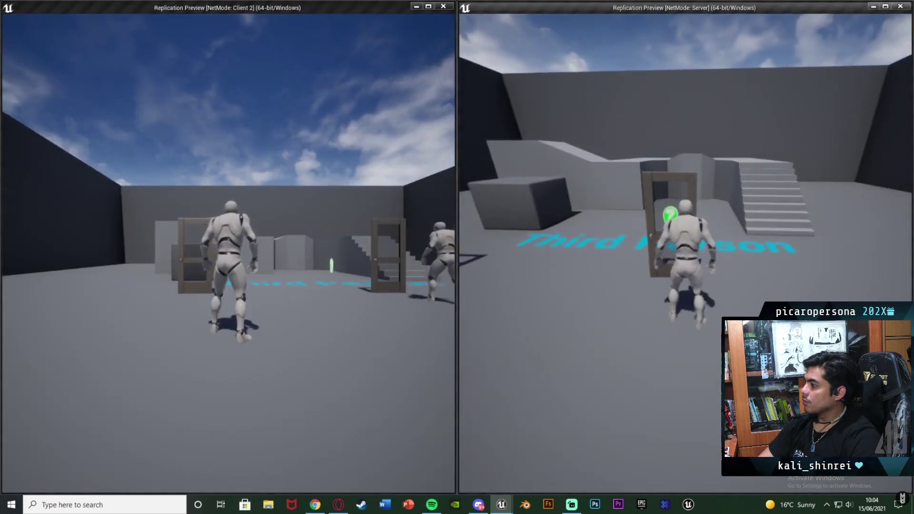
key("w")
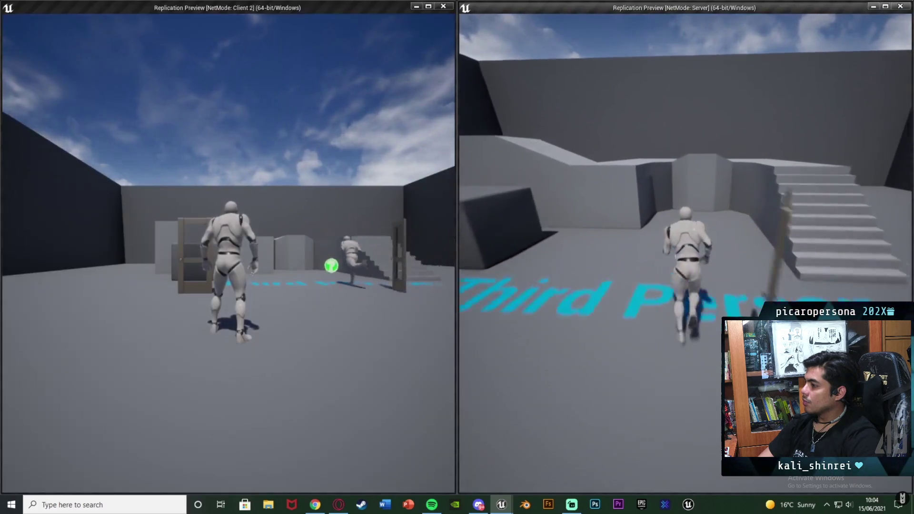
key("s")
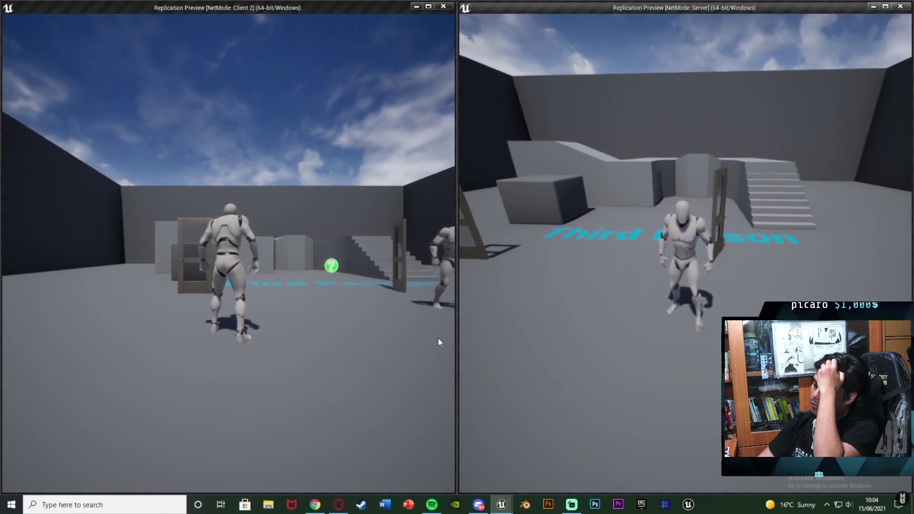
left_click(465, 383)
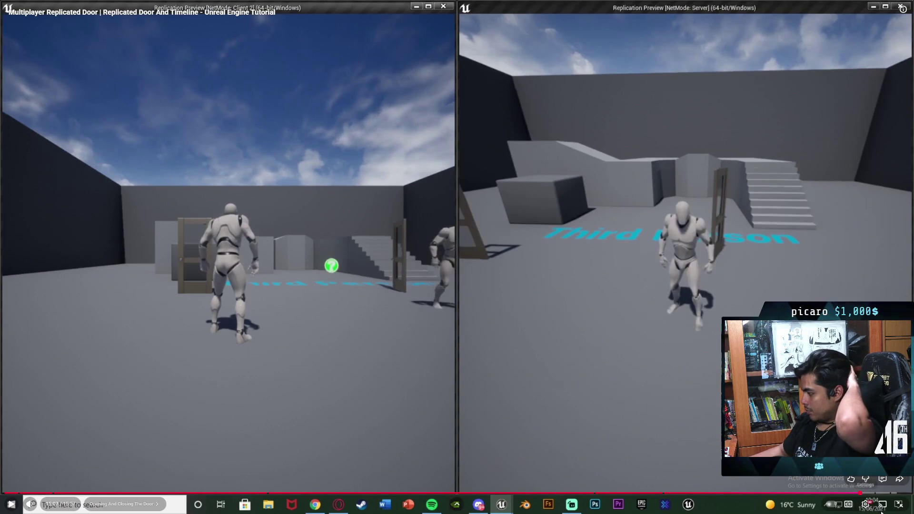
left_click(902, 510)
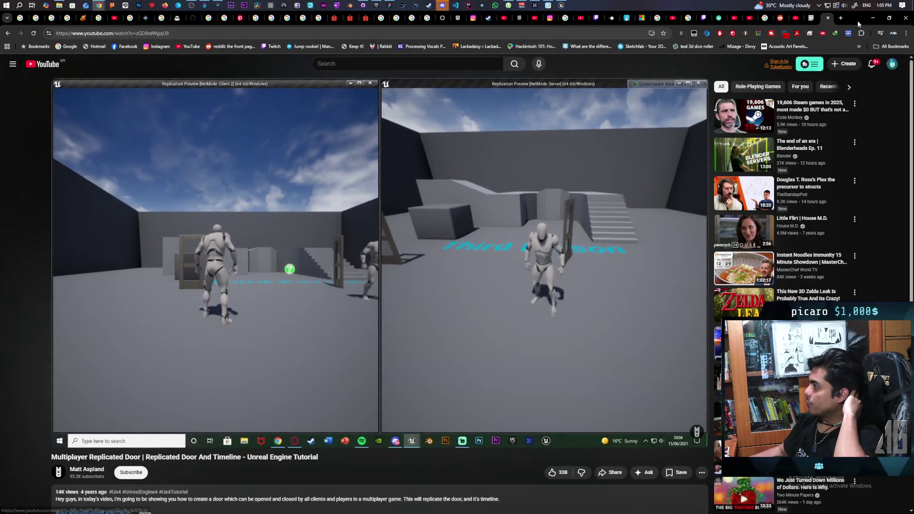
Step: Open the Kitchen Nightmares compilation from the YouTube Home window in a new tab
left_click(562, 4)
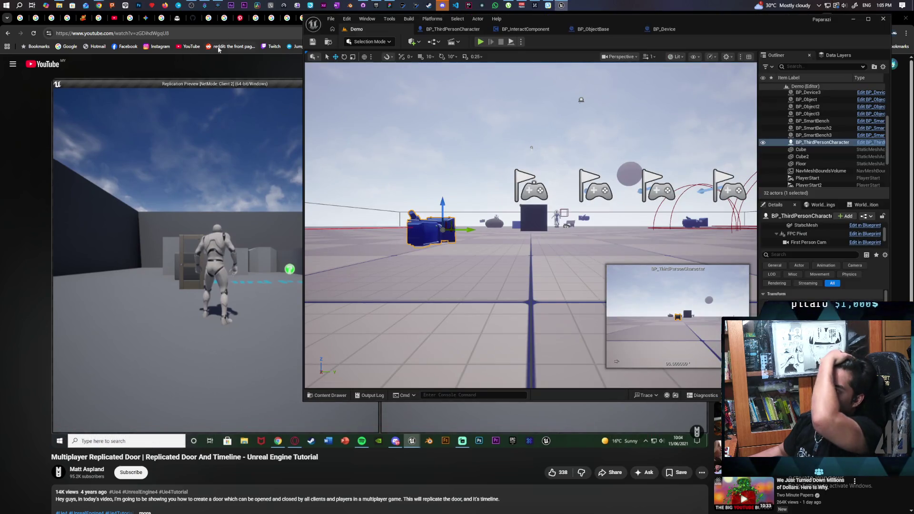
left_click(22, 148)
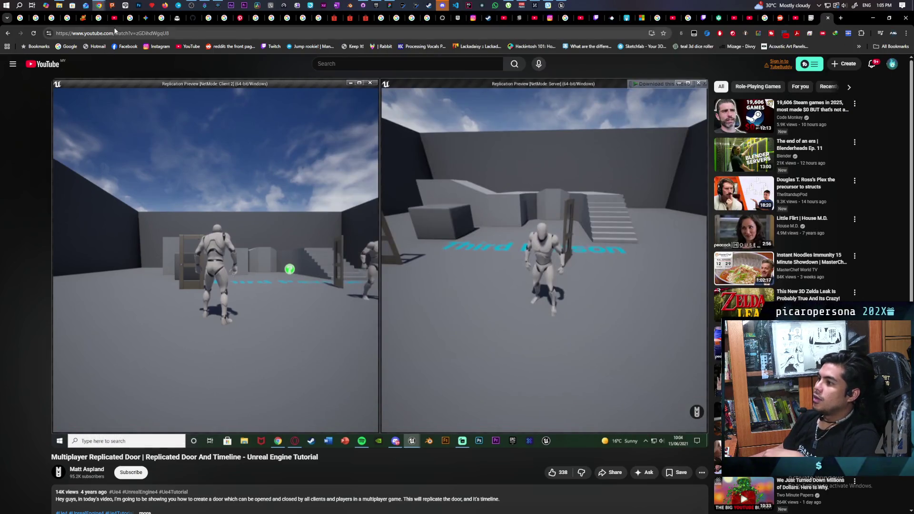
mouse_move(101, 5)
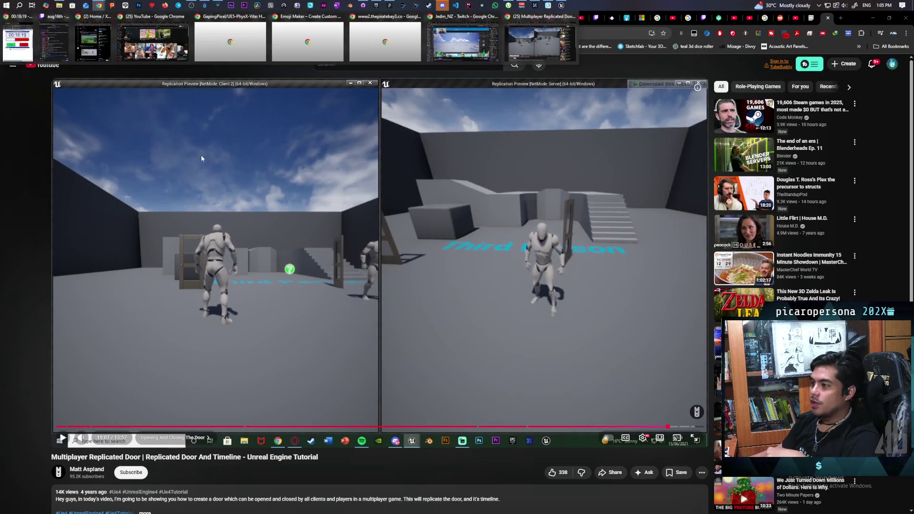
left_click(152, 42)
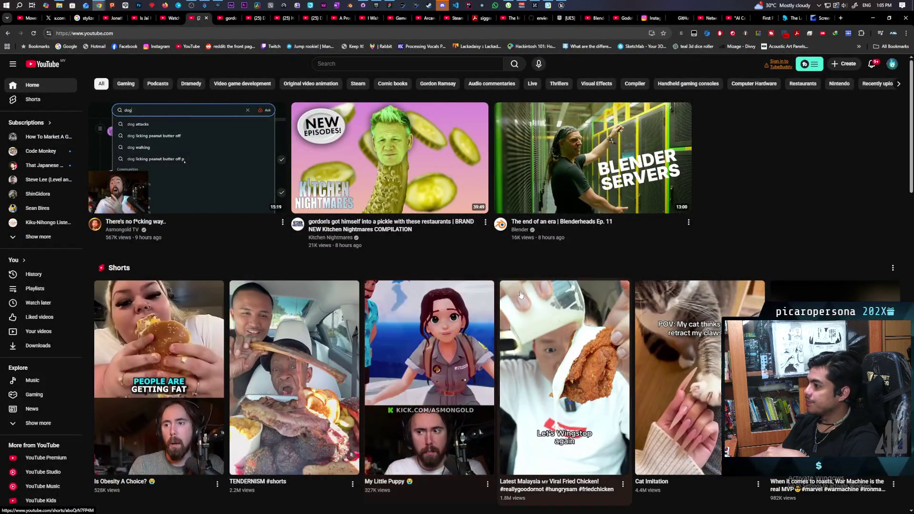
middle_click(479, 250)
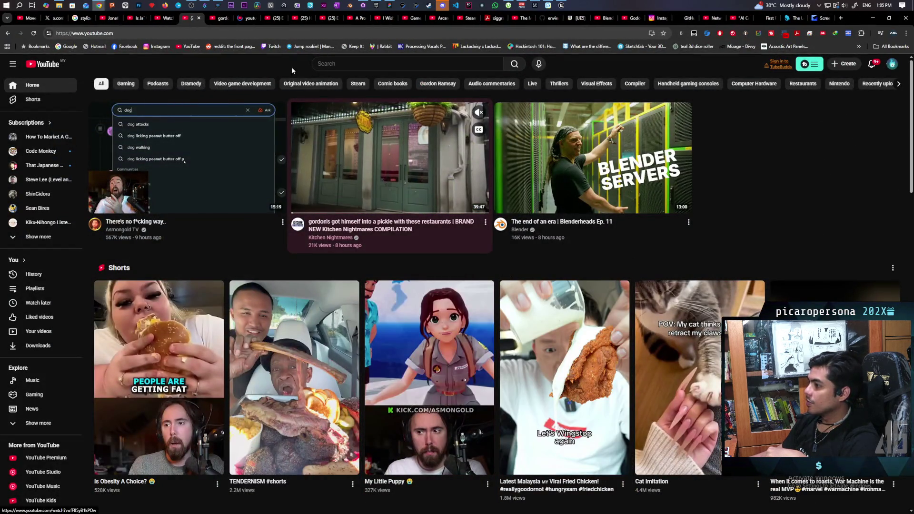
left_click(235, 21)
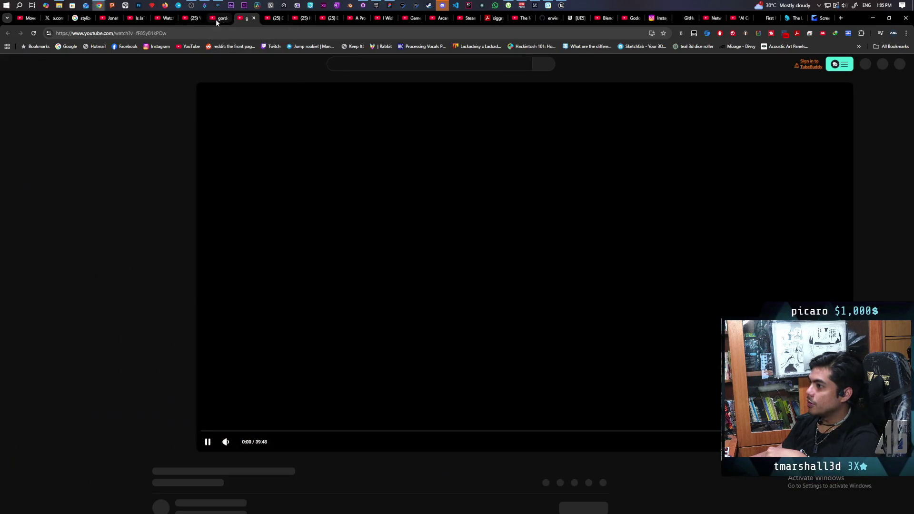
middle_click(215, 19)
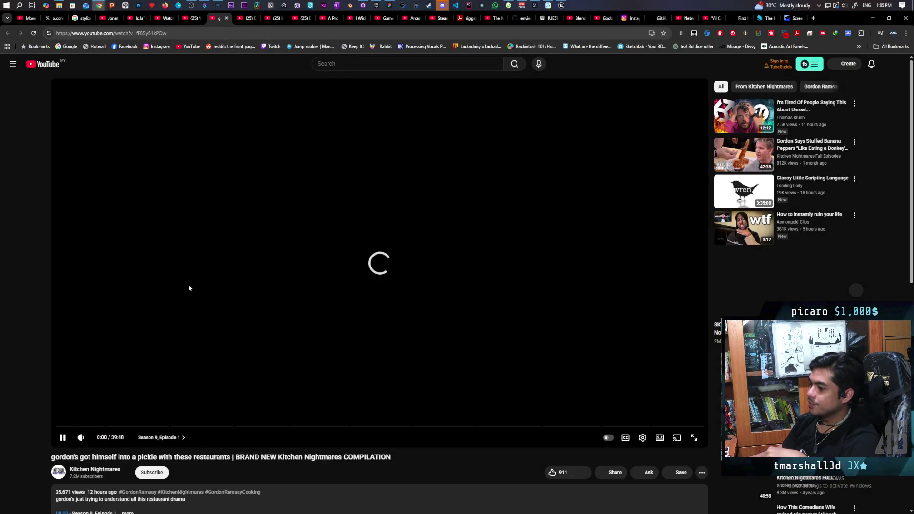
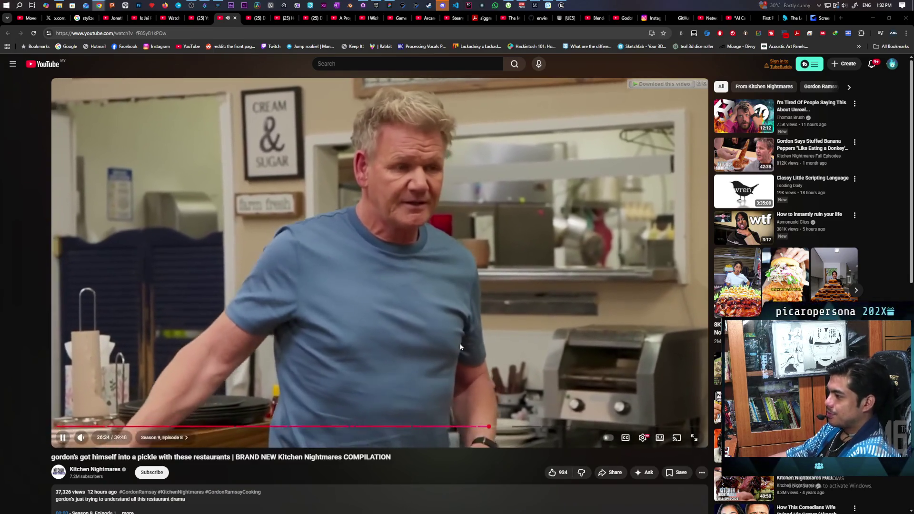
Step: Pause the Kitchen Nightmares compilation at 28:35 and minimize its window to reveal the Unreal tutorial
key("space")
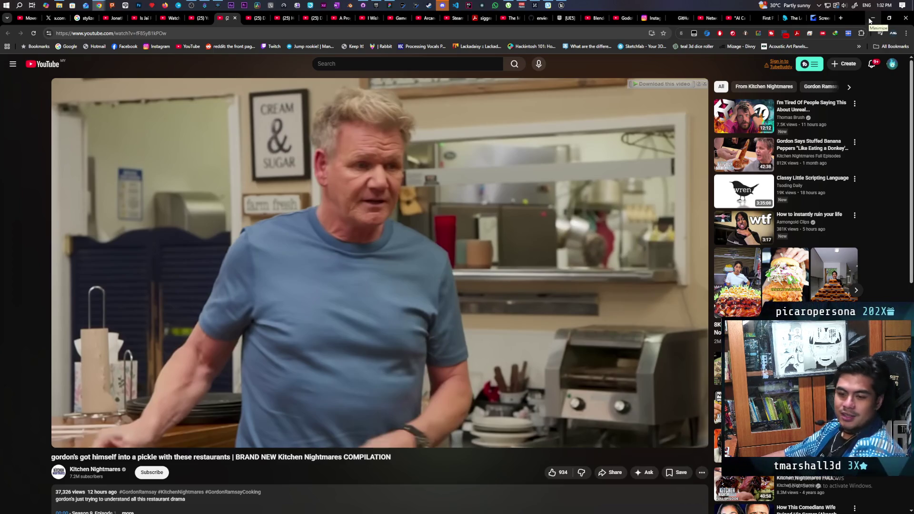
left_click(869, 20)
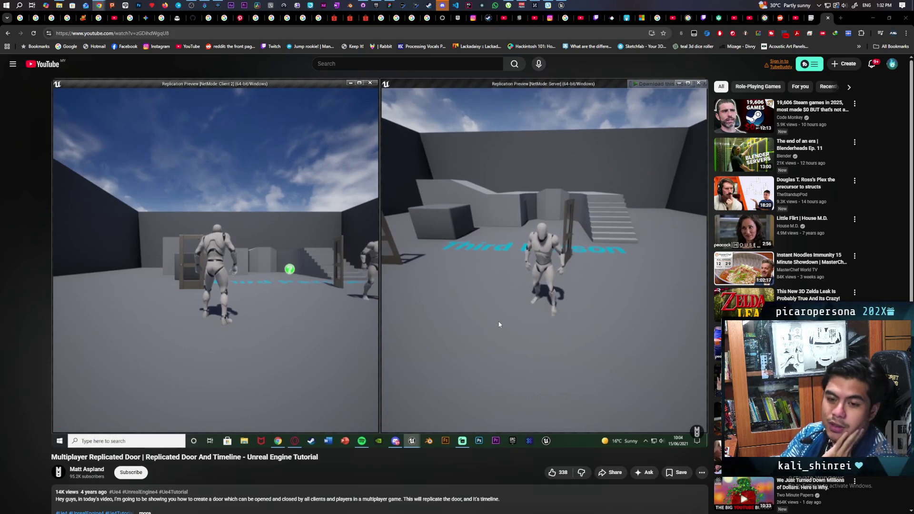
Step: Rewind the replicated door tutorial to about 14:34, showing the ThirdPersonCharacter's Open Door On Server event
left_click(316, 369)
left_click(387, 376)
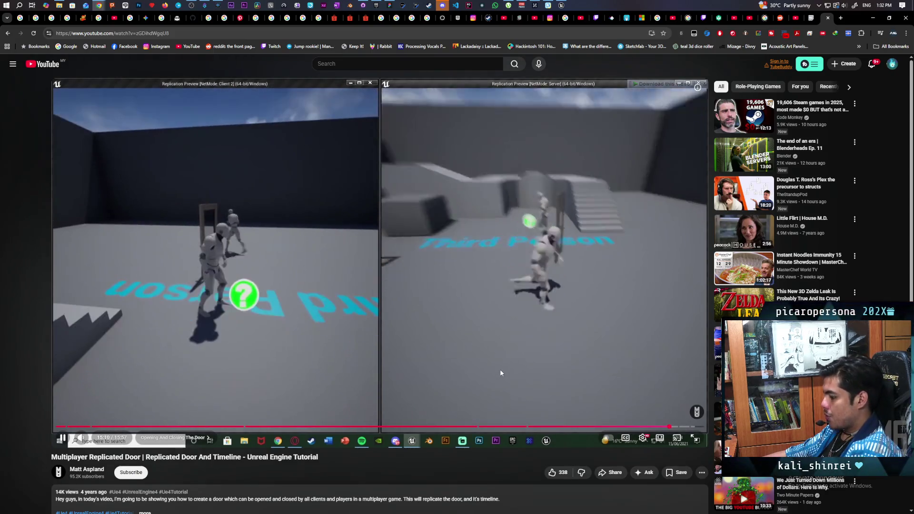
key("j")
key("j")
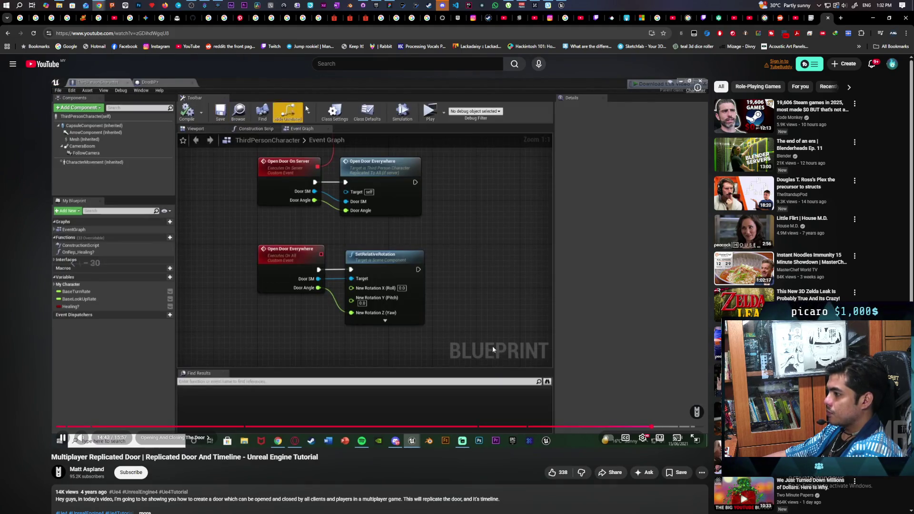
key("j")
key("j")
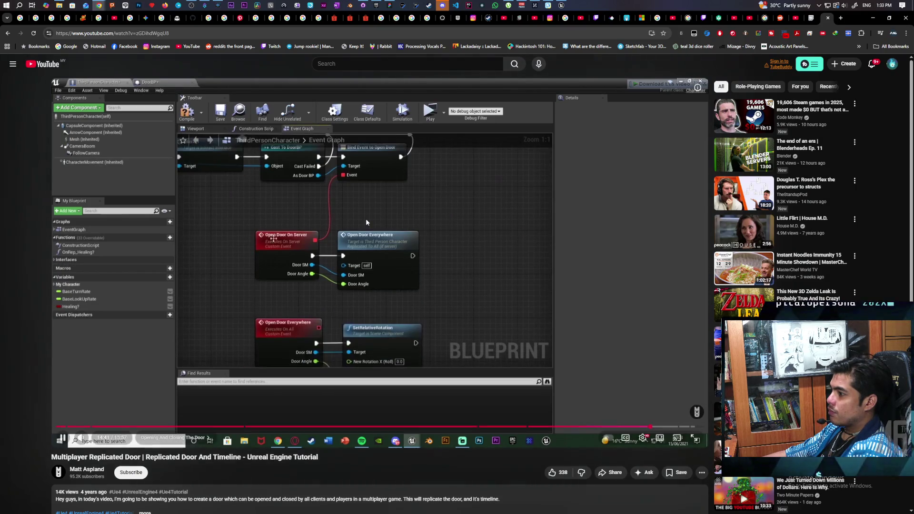
Step: Freeze the tutorial on Open Door On Server calling Open Door Everywhere with Door SM and Door Angle
left_click(366, 218)
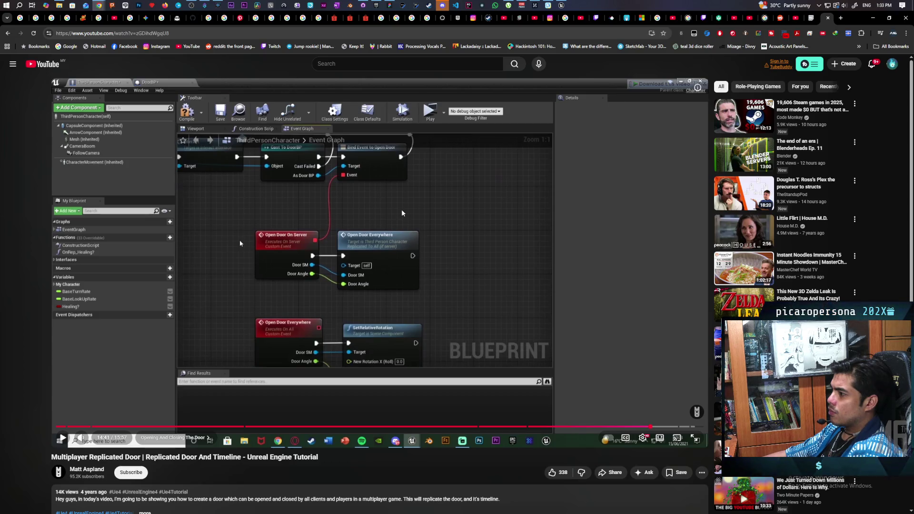
key("l")
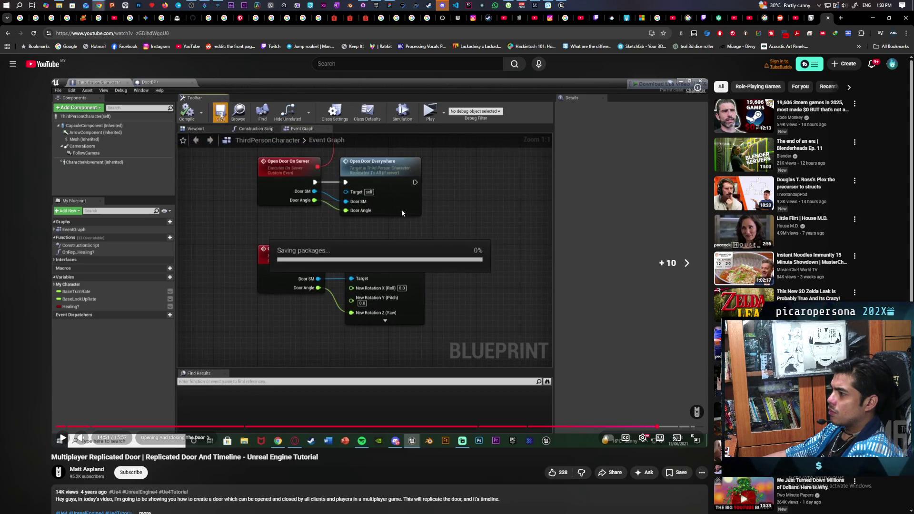
key("j")
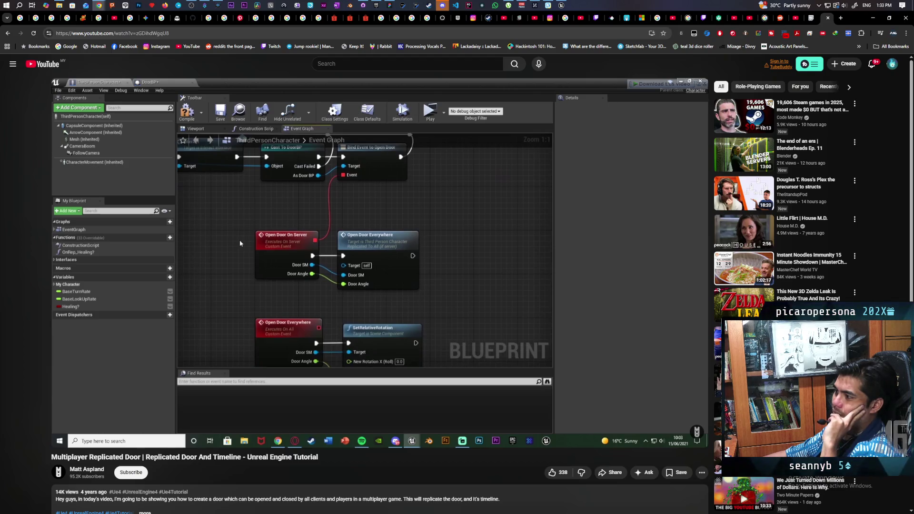
mouse_move(352, 200)
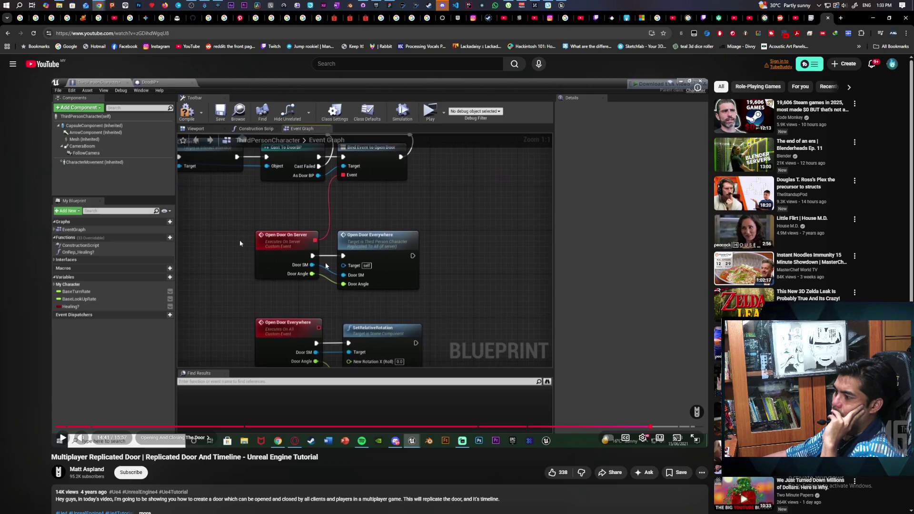
Step: Scroll through the 58 comments and expand the one proposing overlap check, server event, then multicast rotation
scroll(380, 254, "down", 1)
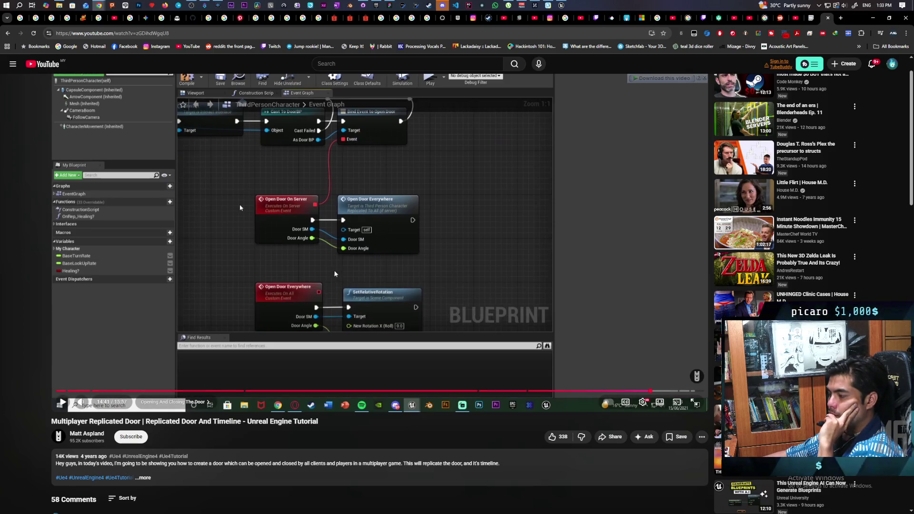
scroll(305, 276, "down", 3)
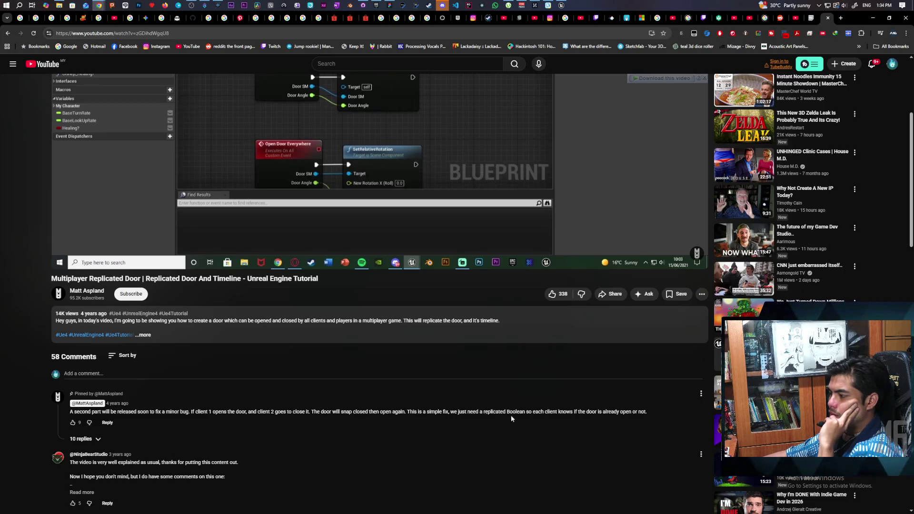
scroll(384, 393, "down", 2)
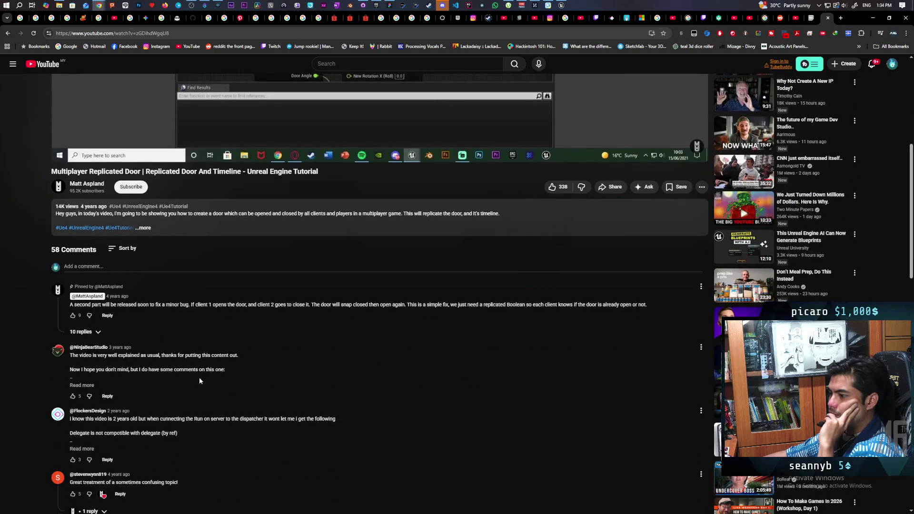
scroll(202, 378, "down", 1)
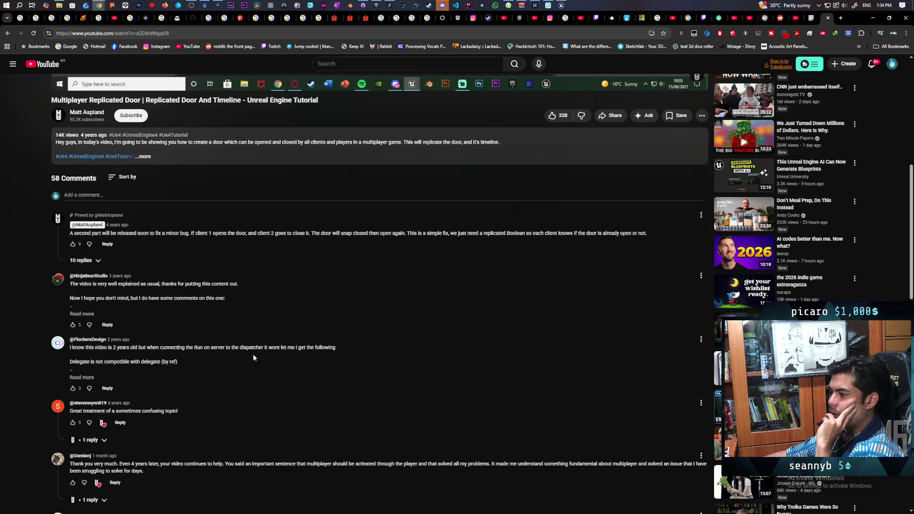
scroll(238, 354, "down", 2)
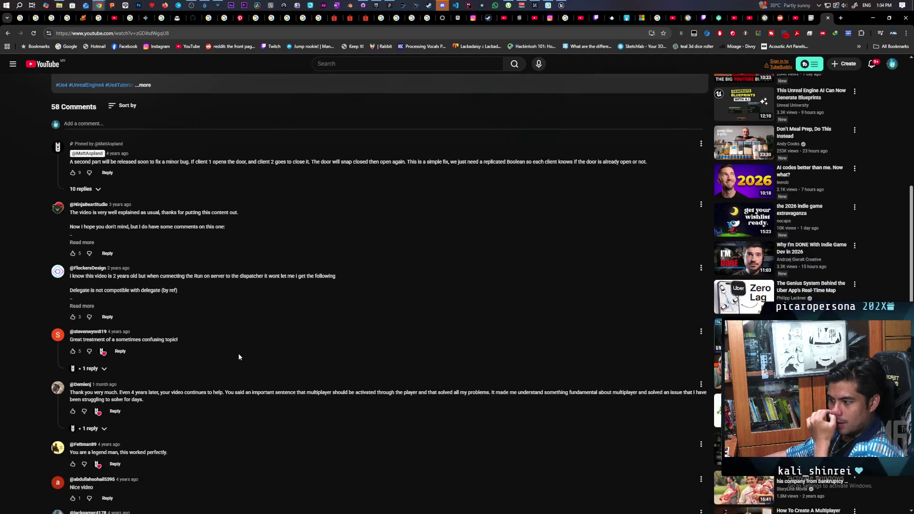
scroll(238, 355, "down", 2)
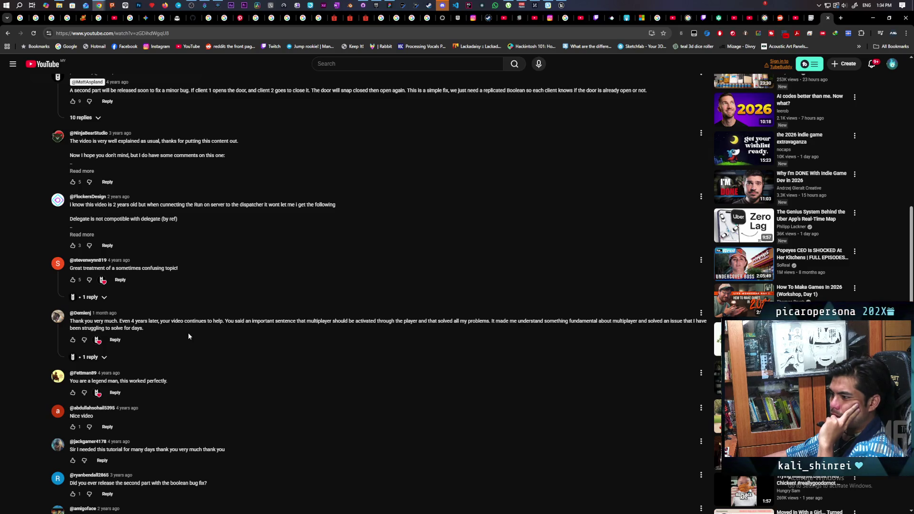
scroll(188, 336, "down", 2)
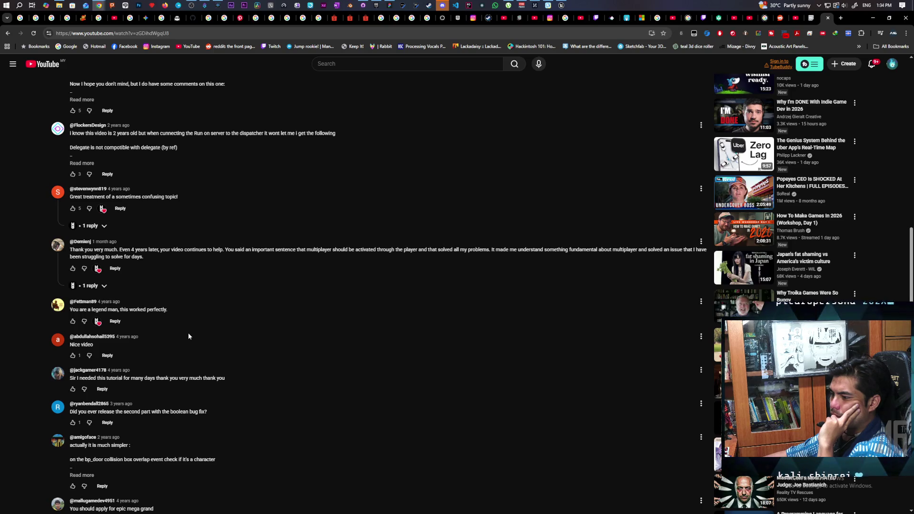
scroll(188, 333, "down", 2)
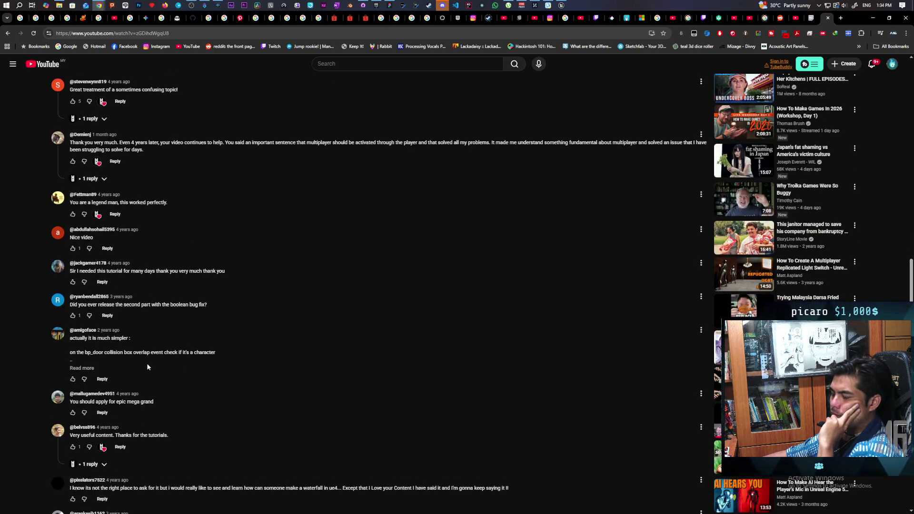
left_click(82, 368)
scroll(118, 335, "down", 1)
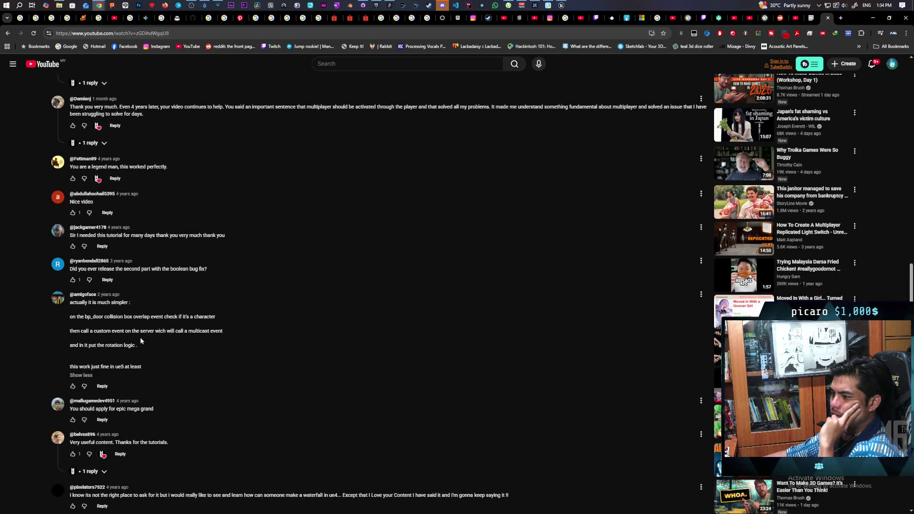